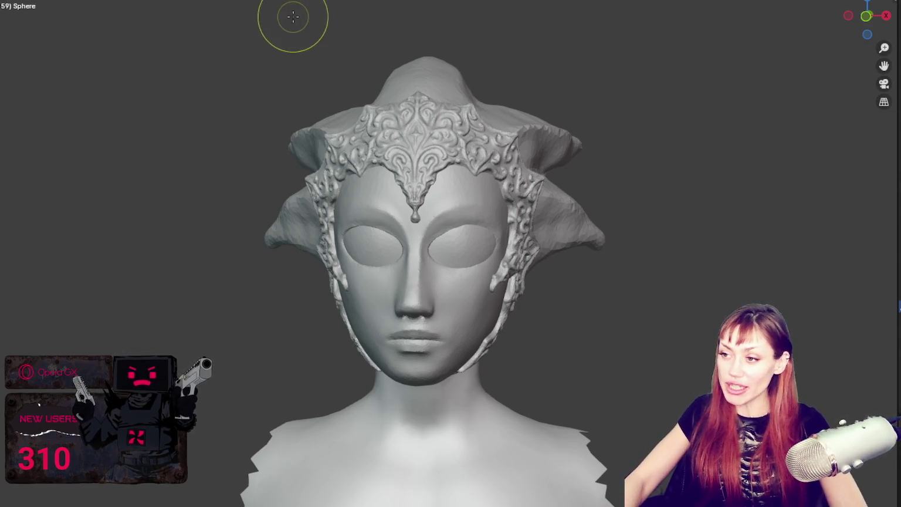
- Orbit the bust around to its back and then to a three-quarter front view
{"action": "scroll", "coordinate": [374, 100], "scroll_direction": "down", "scroll_amount": 1}
{"action": "mouse_move", "coordinate": [374, 100]}
{"action": "middle_mouse_down"}
{"action": "mouse_move", "coordinate": [511, 100]}
{"action": "mouse_move", "coordinate": [276, 76]}
{"action": "mouse_move", "coordinate": [249, 84]}
{"action": "mouse_move", "coordinate": [505, 88]}
{"action": "mouse_move", "coordinate": [502, 76]}
{"action": "mouse_move", "coordinate": [473, 66]}
{"action": "mouse_move", "coordinate": [408, 93]}
{"action": "mouse_move", "coordinate": [504, 95]}
{"action": "middle_mouse_up"}
{"action": "mouse_move", "coordinate": [247, 80]}
{"action": "middle_mouse_down"}
{"action": "mouse_move", "coordinate": [565, 165]}
{"action": "mouse_move", "coordinate": [796, 161]}
{"action": "middle_mouse_up"}
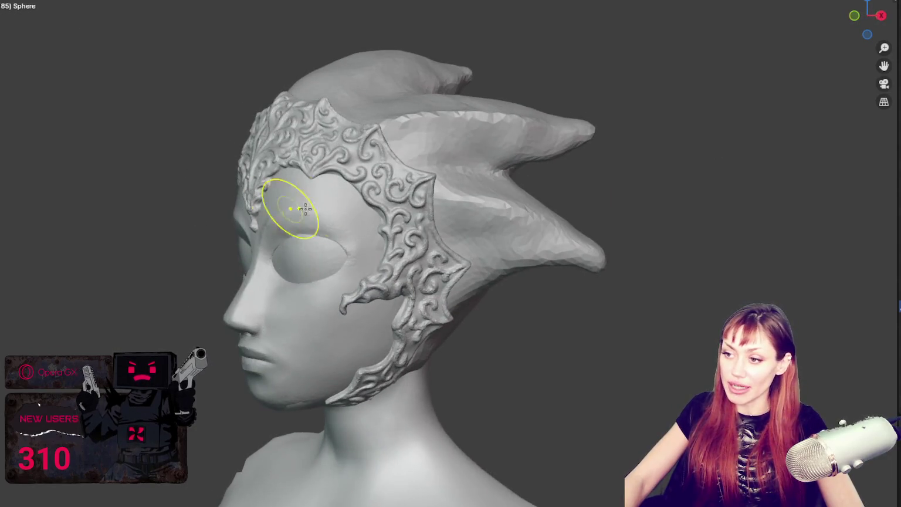
{"action": "mouse_move", "coordinate": [282, 151]}
{"action": "middle_mouse_down"}
{"action": "mouse_move", "coordinate": [559, 199]}
{"action": "mouse_move", "coordinate": [281, 185]}
{"action": "mouse_move", "coordinate": [457, 170]}
{"action": "mouse_move", "coordinate": [509, 272]}
{"action": "mouse_move", "coordinate": [481, 259]}
{"action": "mouse_move", "coordinate": [494, 227]}
{"action": "mouse_move", "coordinate": [564, 235]}
{"action": "middle_mouse_up"}
{"action": "scroll", "coordinate": [528, 311], "scroll_direction": "up", "scroll_amount": 2}
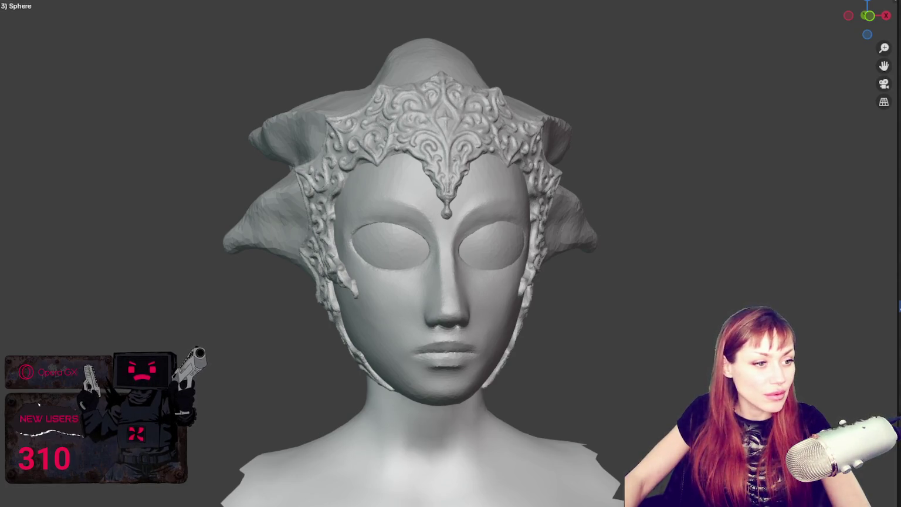
- Bring up the lake panorama in the visual snow simulator, look around, and open its effects settings
{"action": "key", "text": "alt+Tab"}
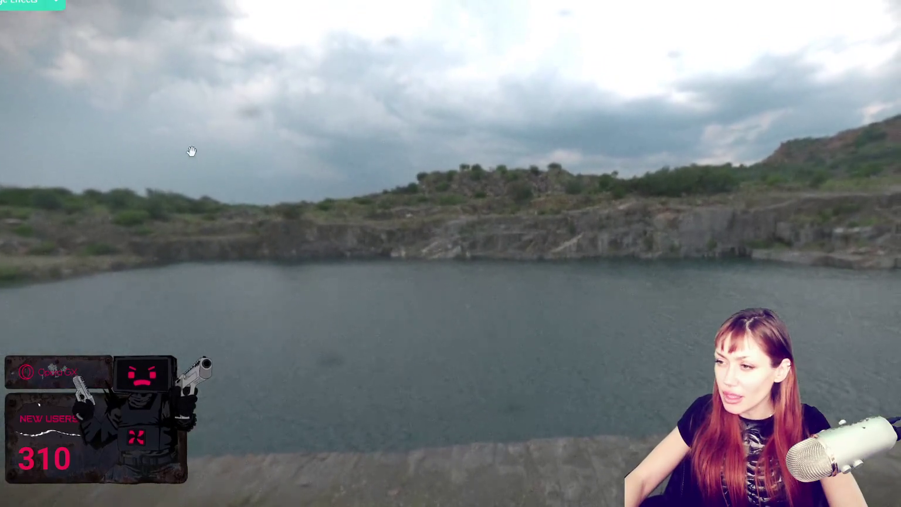
{"action": "mouse_move", "coordinate": [192, 152]}
{"action": "left_mouse_down"}
{"action": "mouse_move", "coordinate": [527, 246]}
{"action": "mouse_move", "coordinate": [608, 290]}
{"action": "left_mouse_up"}
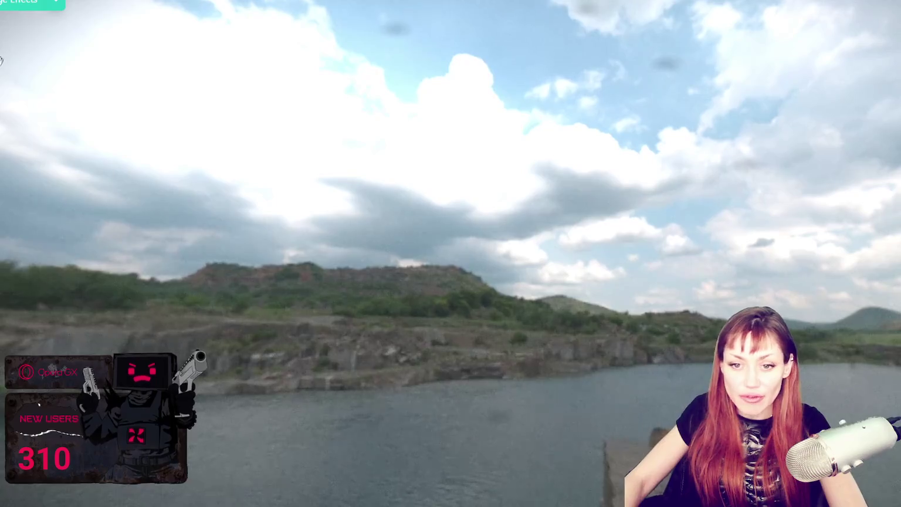
{"action": "left_click", "coordinate": [51, 3]}
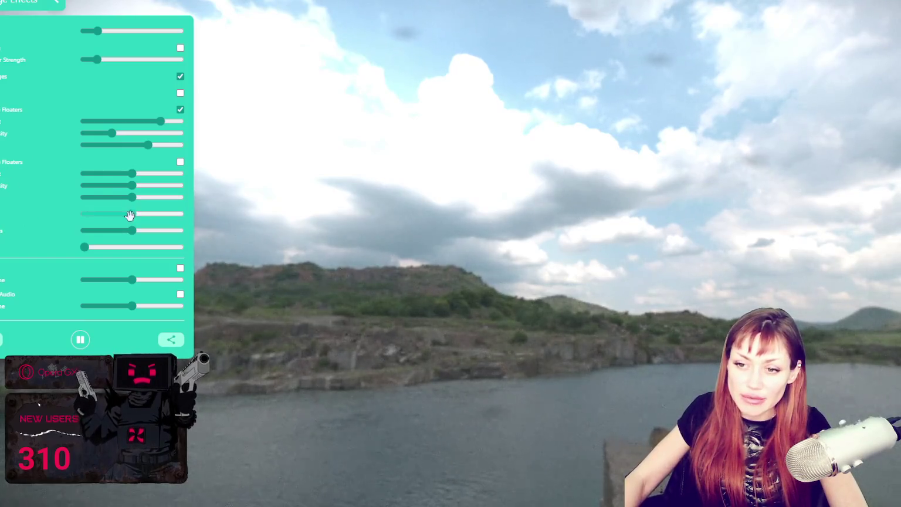
- Turn one effect setting down to its minimum, lower the next slightly, and collapse the panel
{"action": "left_click_drag", "start_coordinate": [132, 212], "coordinate": [65, 209]}
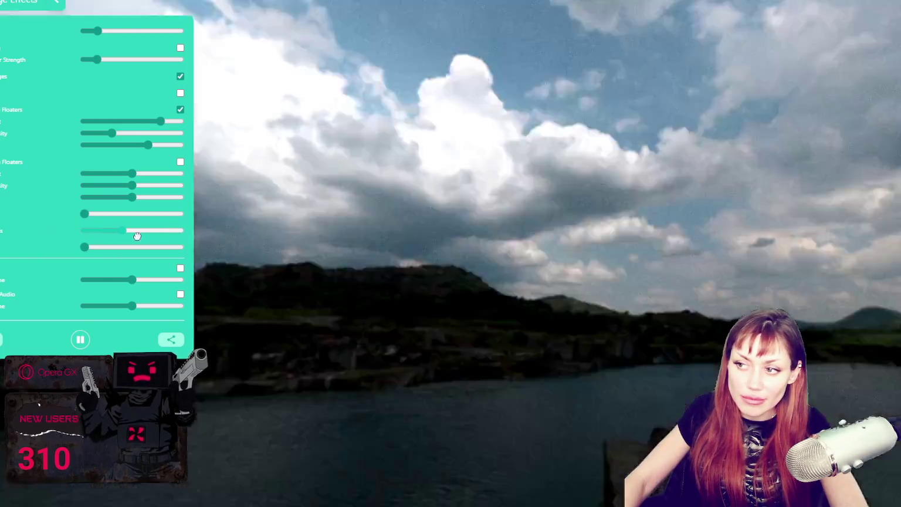
{"action": "mouse_move", "coordinate": [136, 230]}
{"action": "left_mouse_down"}
{"action": "mouse_move", "coordinate": [108, 231]}
{"action": "mouse_move", "coordinate": [127, 230]}
{"action": "left_mouse_up"}
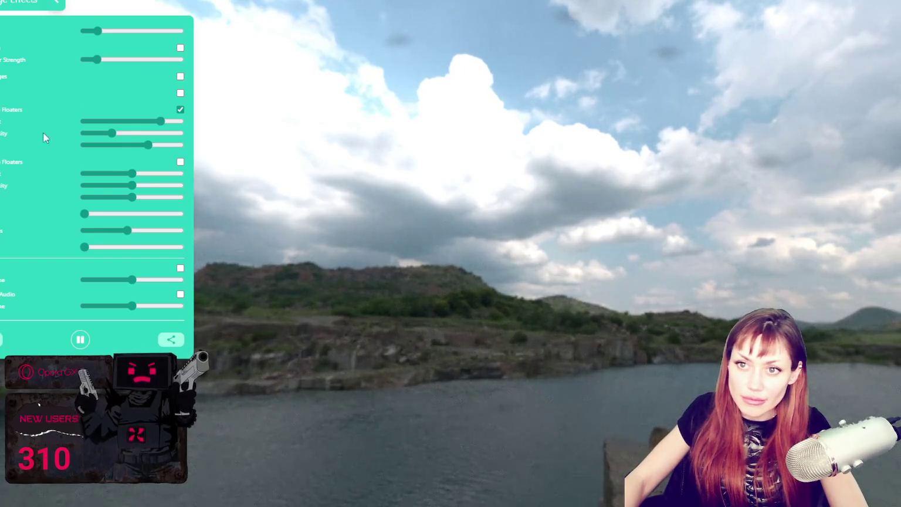
{"action": "left_click", "coordinate": [59, 7]}
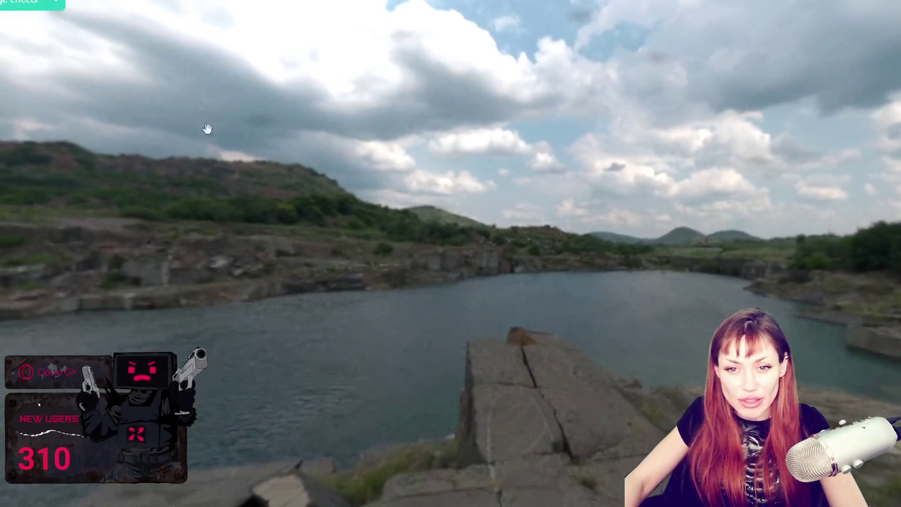
- Raise the first Floaters setting, view the lake panorama, then return to the bust's left profile
{"action": "left_click", "coordinate": [55, 9]}
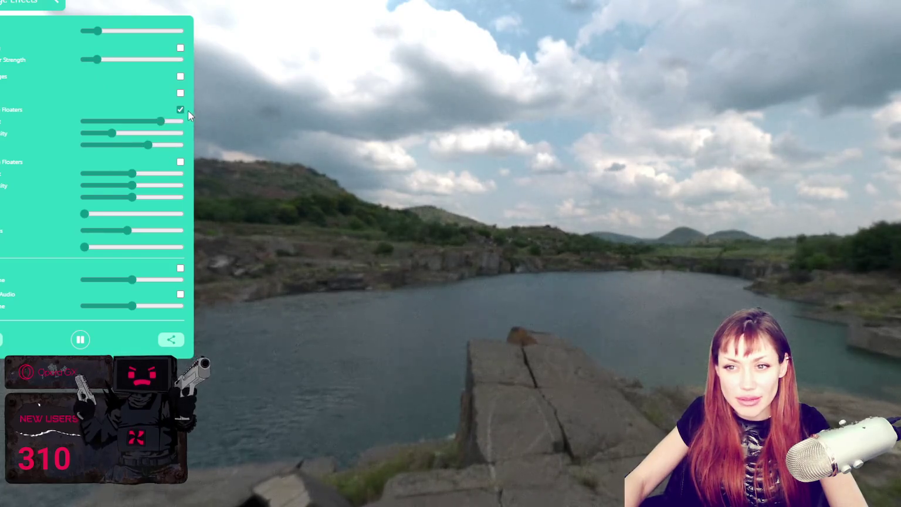
{"action": "left_click_drag", "start_coordinate": [161, 121], "coordinate": [173, 133]}
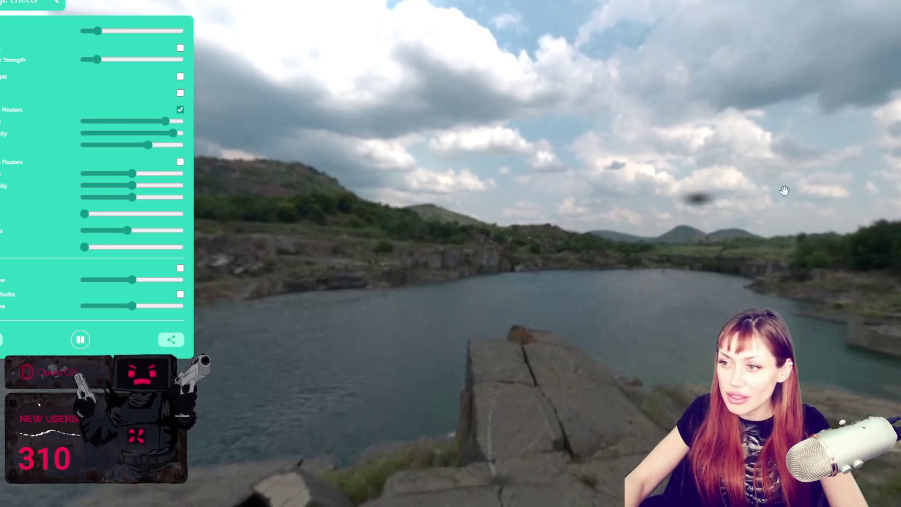
{"action": "mouse_move", "coordinate": [784, 190]}
{"action": "left_mouse_down"}
{"action": "mouse_move", "coordinate": [536, 151]}
{"action": "mouse_move", "coordinate": [396, 195]}
{"action": "mouse_move", "coordinate": [402, 225]}
{"action": "mouse_move", "coordinate": [241, 248]}
{"action": "mouse_move", "coordinate": [237, 218]}
{"action": "mouse_move", "coordinate": [281, 193]}
{"action": "mouse_move", "coordinate": [869, 161]}
{"action": "left_mouse_up"}
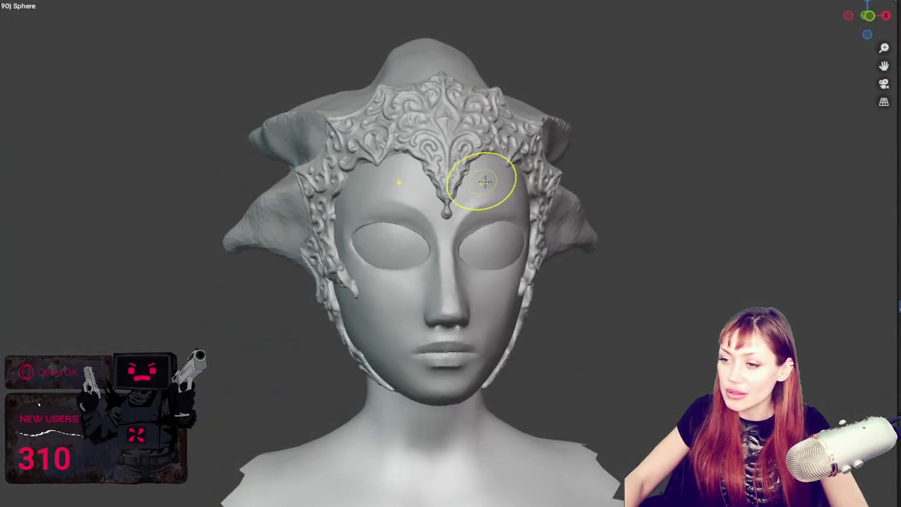
{"action": "mouse_move", "coordinate": [483, 181]}
{"action": "middle_mouse_down"}
{"action": "mouse_move", "coordinate": [678, 171]}
{"action": "mouse_move", "coordinate": [607, 169]}
{"action": "middle_mouse_up"}
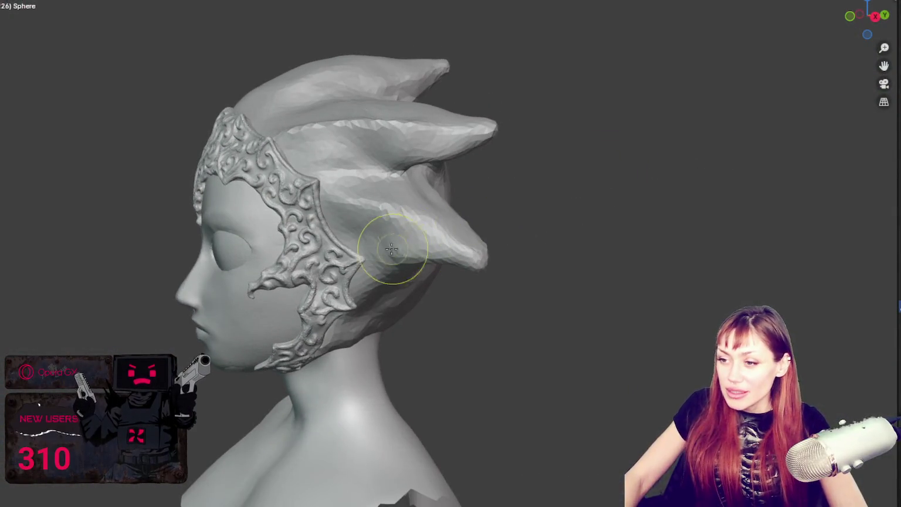
- Orbit the masked head through profile and low three-quarter views, ending near a front view
{"action": "middle_click_drag", "start_coordinate": [420, 246], "coordinate": [402, 272]}
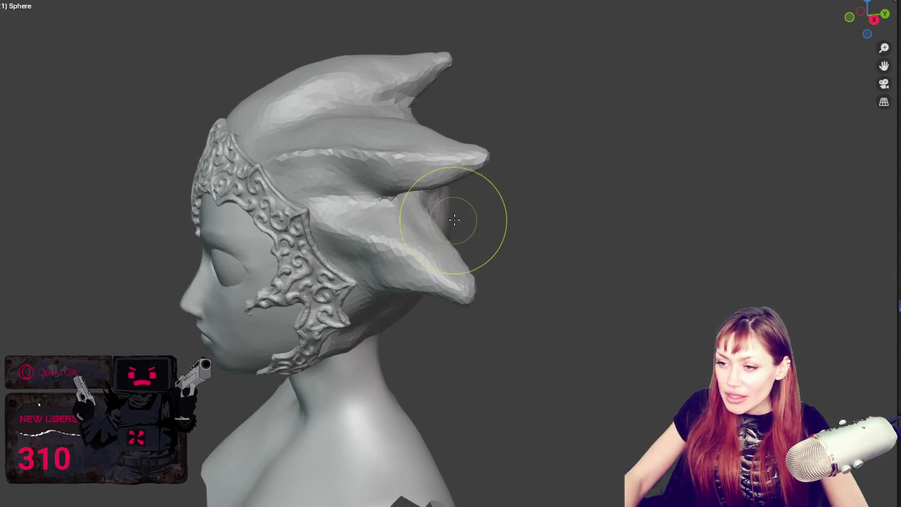
{"action": "middle_click_drag", "start_coordinate": [216, 86], "coordinate": [489, 115]}
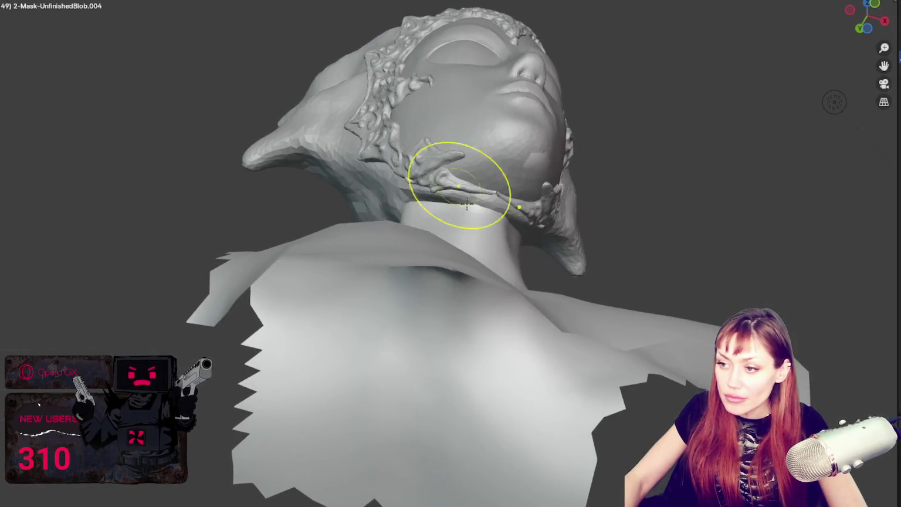
{"action": "middle_click_drag", "start_coordinate": [467, 203], "coordinate": [378, 189]}
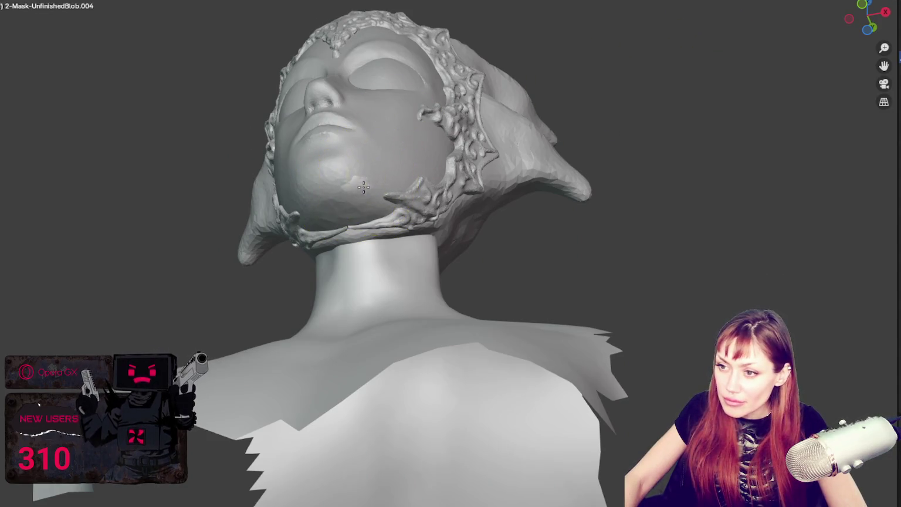
{"action": "mouse_move", "coordinate": [417, 179]}
{"action": "middle_mouse_down"}
{"action": "mouse_move", "coordinate": [229, 341]}
{"action": "mouse_move", "coordinate": [446, 328]}
{"action": "middle_mouse_up"}
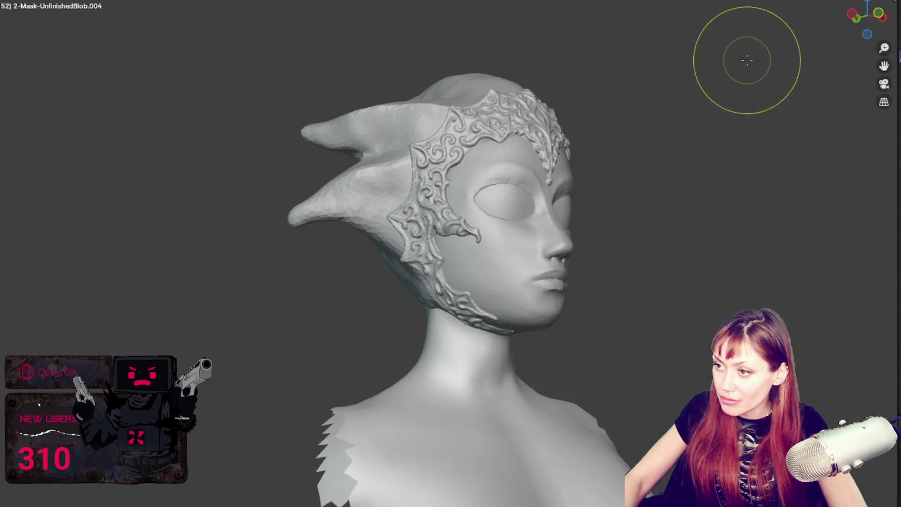
{"action": "middle_click_drag", "start_coordinate": [746, 56], "coordinate": [619, 117]}
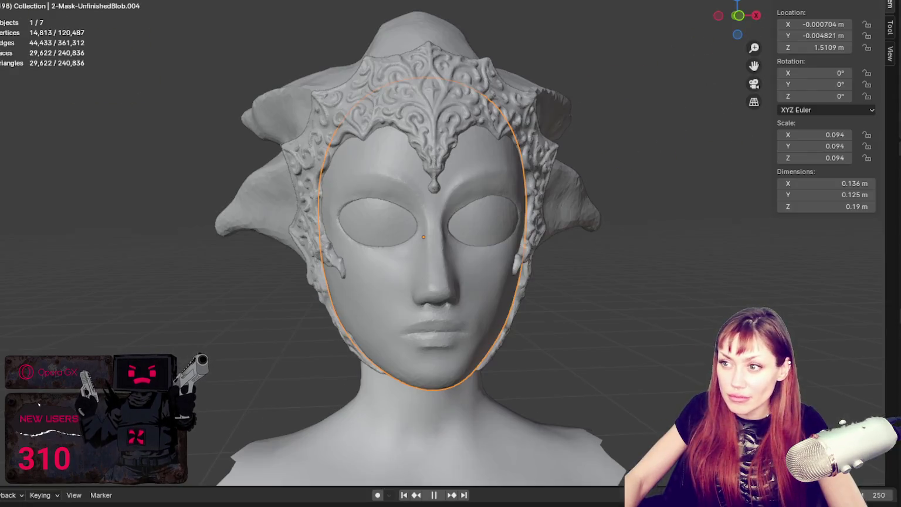
- Stop animation playback, deselect Sphere.001, and orbit the bust round to a head-on view
{"action": "left_click", "coordinate": [434, 496]}
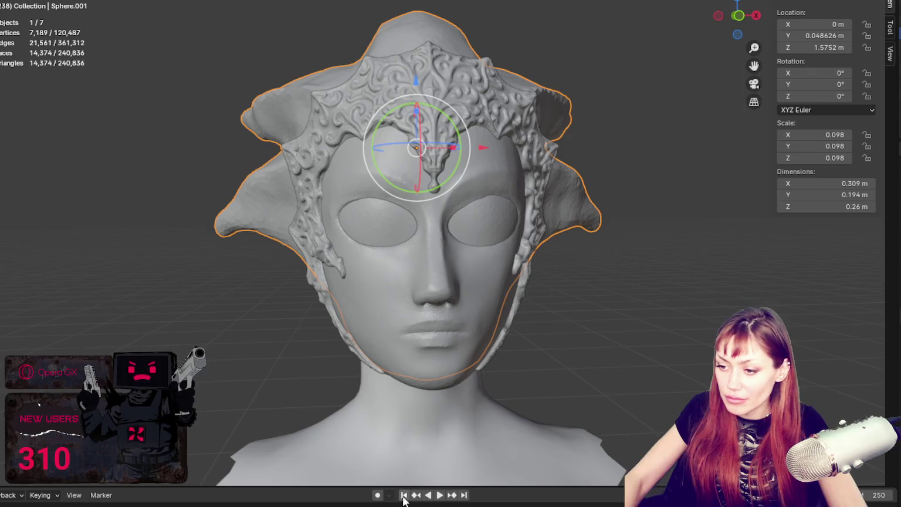
{"action": "mouse_move", "coordinate": [572, 220]}
{"action": "middle_mouse_down"}
{"action": "mouse_move", "coordinate": [473, 211]}
{"action": "mouse_move", "coordinate": [471, 190]}
{"action": "mouse_move", "coordinate": [680, 193]}
{"action": "middle_mouse_up"}
{"action": "left_click", "coordinate": [680, 193]}
{"action": "scroll", "coordinate": [645, 202], "scroll_direction": "down", "scroll_amount": 4}
{"action": "mouse_move", "coordinate": [613, 218]}
{"action": "middle_mouse_down"}
{"action": "mouse_move", "coordinate": [476, 219]}
{"action": "mouse_move", "coordinate": [404, 195]}
{"action": "mouse_move", "coordinate": [270, 205]}
{"action": "mouse_move", "coordinate": [396, 181]}
{"action": "mouse_move", "coordinate": [508, 190]}
{"action": "mouse_move", "coordinate": [549, 204]}
{"action": "middle_mouse_up"}
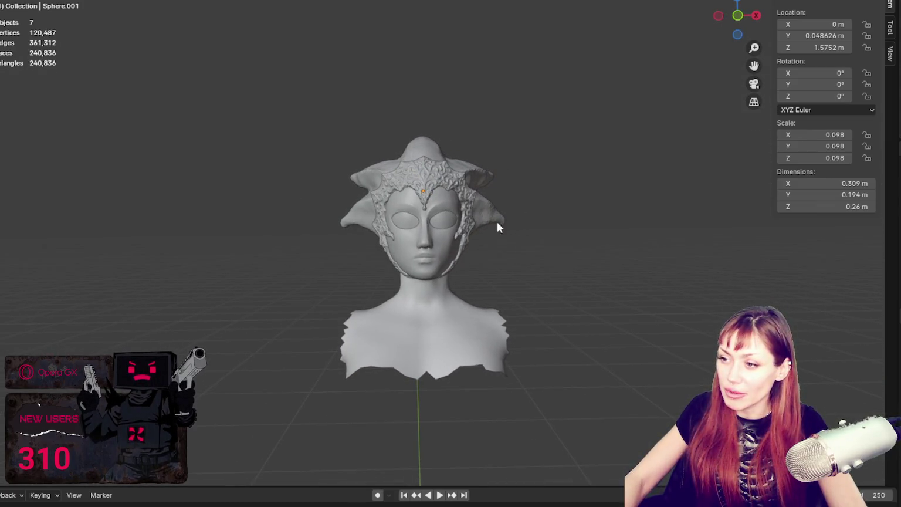
{"action": "scroll", "coordinate": [578, 214], "scroll_direction": "up", "scroll_amount": 4}
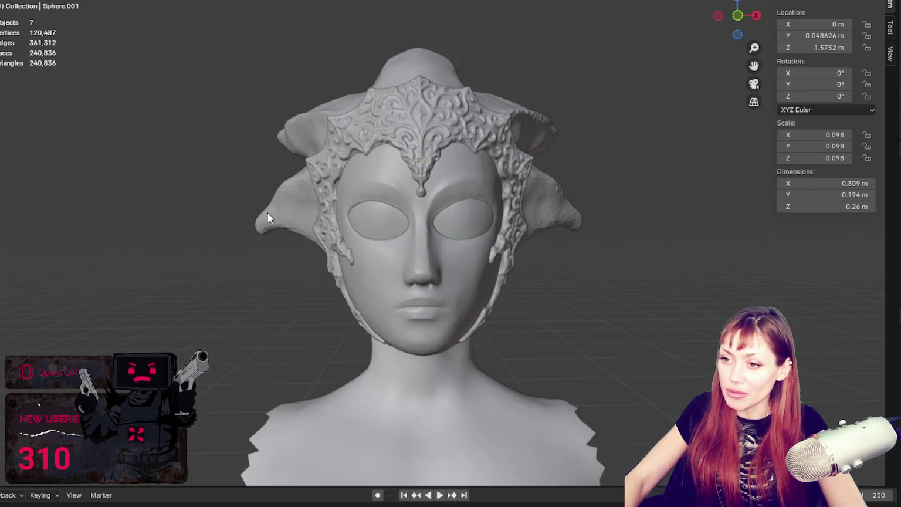
{"action": "mouse_move", "coordinate": [283, 191]}
{"action": "middle_mouse_down"}
{"action": "mouse_move", "coordinate": [386, 211]}
{"action": "mouse_move", "coordinate": [362, 209]}
{"action": "middle_mouse_up"}
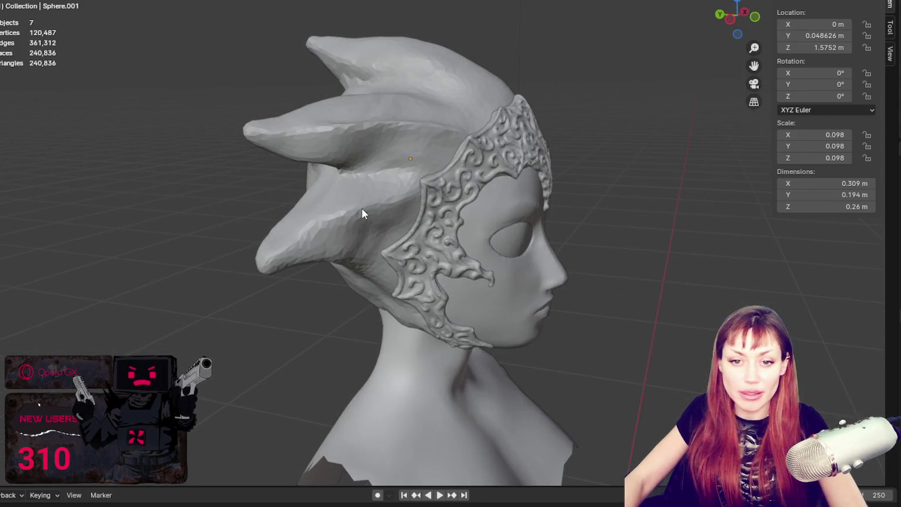
{"action": "scroll", "coordinate": [435, 189], "scroll_direction": "down", "scroll_amount": 3}
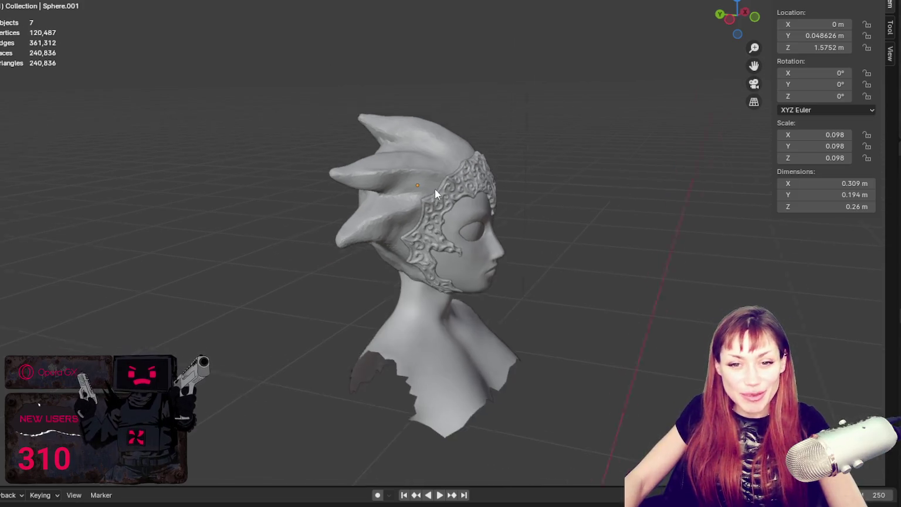
{"action": "middle_click_drag", "start_coordinate": [435, 189], "coordinate": [336, 168]}
{"action": "scroll", "coordinate": [419, 175], "scroll_direction": "up", "scroll_amount": 3}
{"action": "middle_click_drag", "start_coordinate": [419, 175], "coordinate": [447, 178], "text": "shift"}
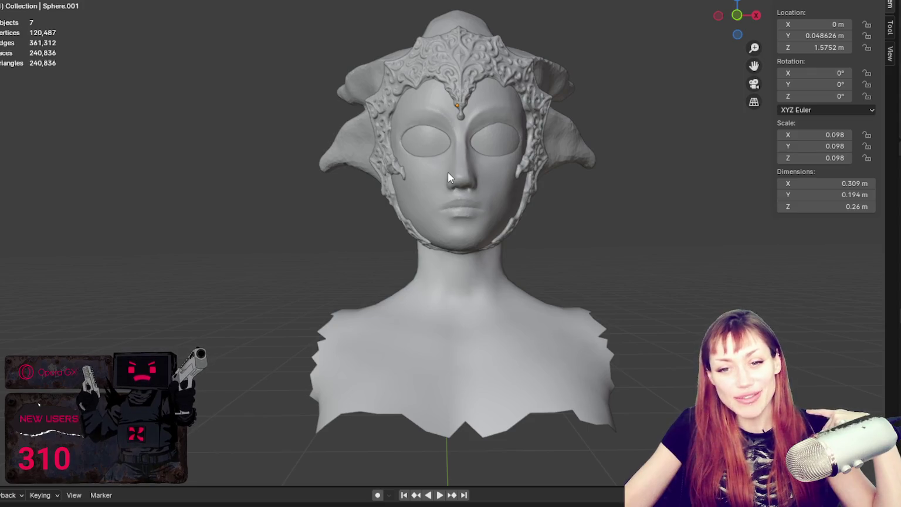
- Select the spiky hair object Sphere.001 for sculpting and orbit to view it from behind
{"action": "mouse_move", "coordinate": [700, 114]}
{"action": "middle_mouse_down"}
{"action": "mouse_move", "coordinate": [548, 167]}
{"action": "mouse_move", "coordinate": [555, 161]}
{"action": "middle_mouse_up"}
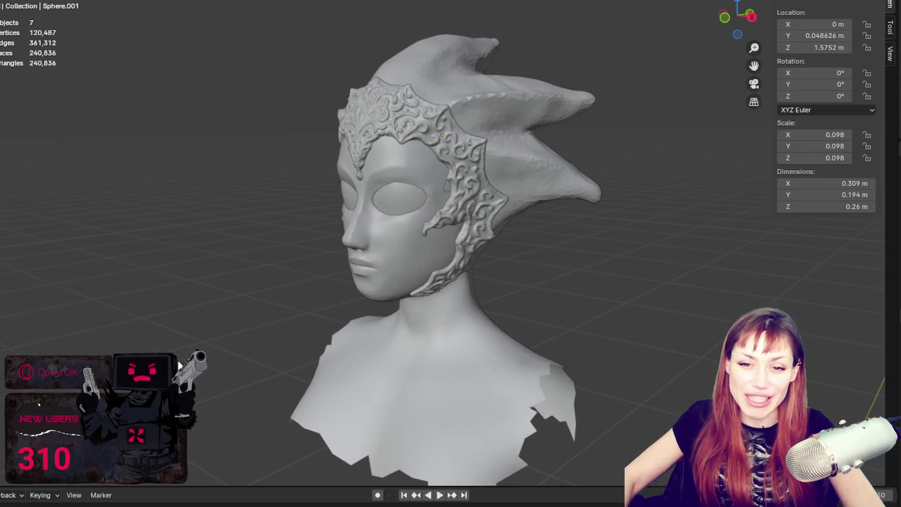
{"action": "mouse_move", "coordinate": [179, 365]}
{"action": "middle_mouse_down"}
{"action": "mouse_move", "coordinate": [193, 308]}
{"action": "mouse_move", "coordinate": [341, 302]}
{"action": "mouse_move", "coordinate": [415, 288]}
{"action": "mouse_move", "coordinate": [323, 306]}
{"action": "mouse_move", "coordinate": [390, 273]}
{"action": "middle_mouse_up"}
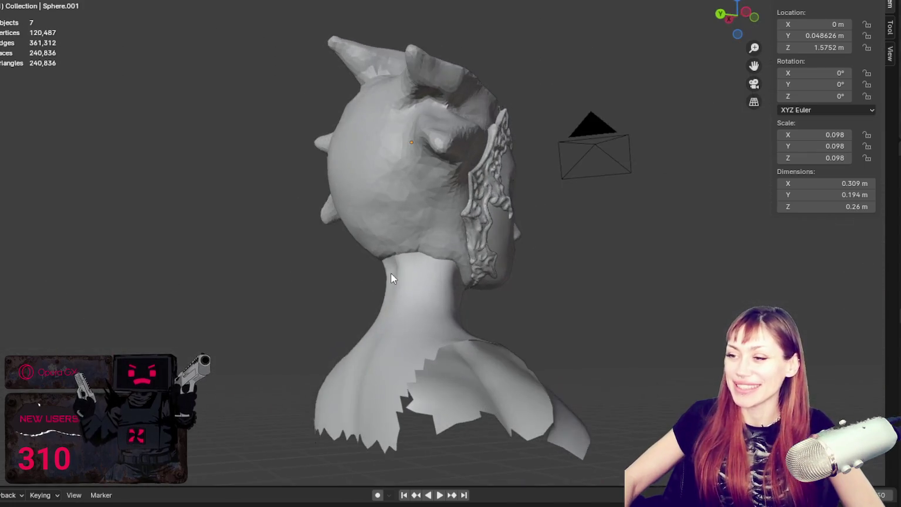
{"action": "middle_click_drag", "start_coordinate": [419, 170], "coordinate": [539, 185]}
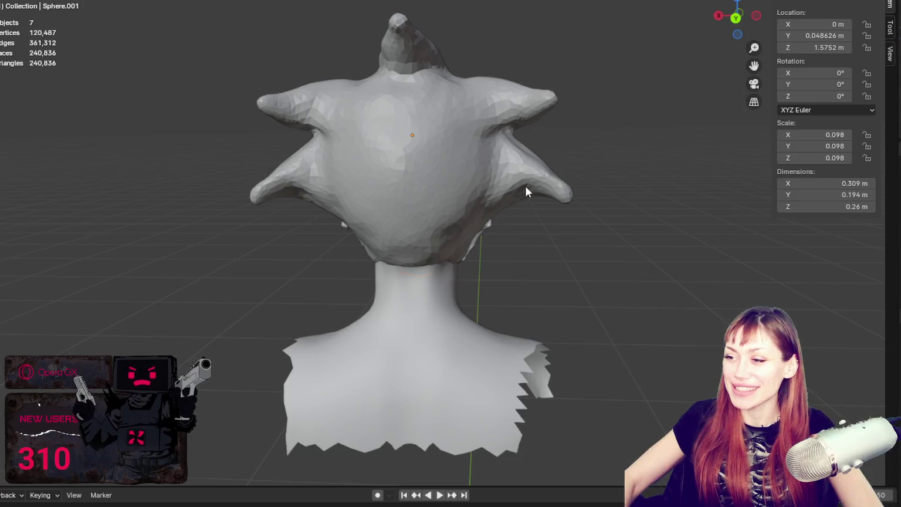
{"action": "left_click", "coordinate": [525, 186]}
{"action": "scroll", "coordinate": [624, 182], "scroll_direction": "up", "scroll_amount": 3}
{"action": "mouse_move", "coordinate": [624, 182]}
{"action": "middle_mouse_down"}
{"action": "mouse_move", "coordinate": [528, 246]}
{"action": "mouse_move", "coordinate": [434, 235]}
{"action": "middle_mouse_up"}
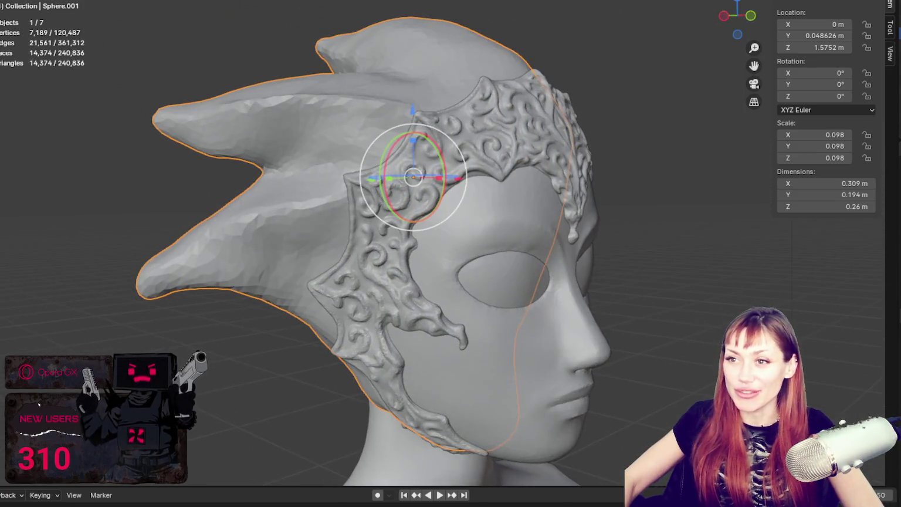
{"action": "middle_click_drag", "start_coordinate": [470, 176], "coordinate": [615, 124]}
{"action": "left_click", "coordinate": [540, 249]}
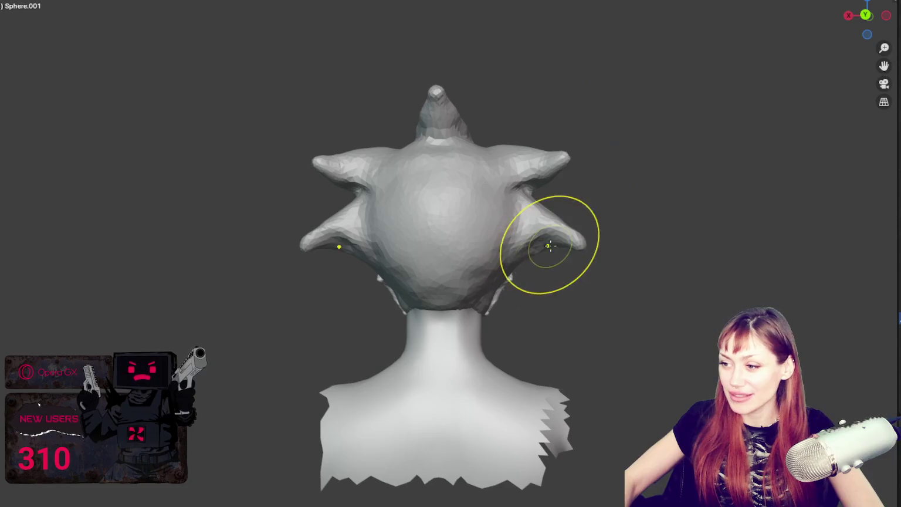
- Sculpt strokes across the back hair, then a dab and stroke on the left hair
{"action": "mouse_move", "coordinate": [544, 246]}
{"action": "left_mouse_down"}
{"action": "mouse_move", "coordinate": [511, 224]}
{"action": "mouse_move", "coordinate": [513, 241]}
{"action": "left_mouse_up"}
{"action": "middle_click_drag", "start_coordinate": [512, 241], "coordinate": [577, 235]}
{"action": "left_click_drag", "start_coordinate": [347, 211], "coordinate": [370, 215]}
{"action": "middle_click_drag", "start_coordinate": [370, 215], "coordinate": [370, 243]}
{"action": "left_click", "coordinate": [370, 243]}
{"action": "left_click_drag", "start_coordinate": [397, 228], "coordinate": [423, 231]}
- Zoom in close and orbit around the back hair spikes to inspect a single spike
{"action": "middle_click_drag", "start_coordinate": [422, 231], "coordinate": [409, 192]}
{"action": "scroll", "coordinate": [378, 217], "scroll_direction": "up", "scroll_amount": 2}
{"action": "scroll", "coordinate": [312, 228], "scroll_direction": "up", "scroll_amount": 1}
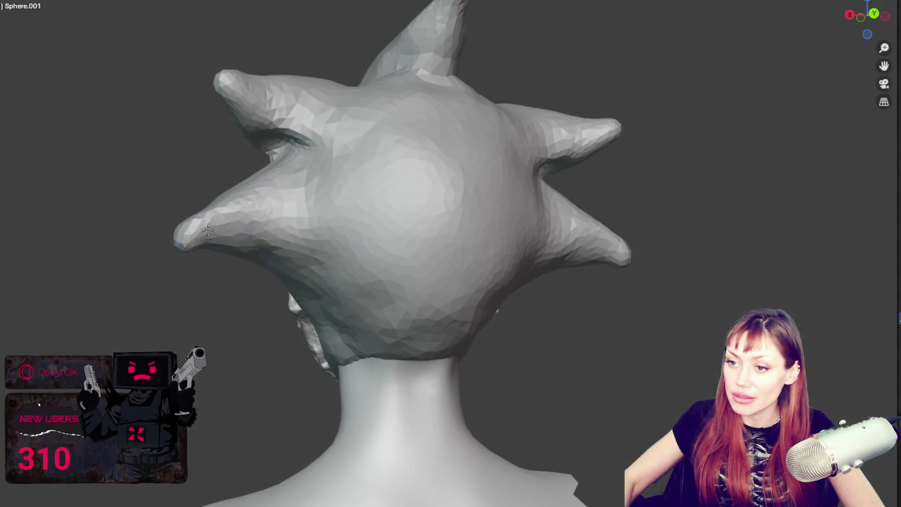
{"action": "middle_click_drag", "start_coordinate": [221, 201], "coordinate": [352, 291]}
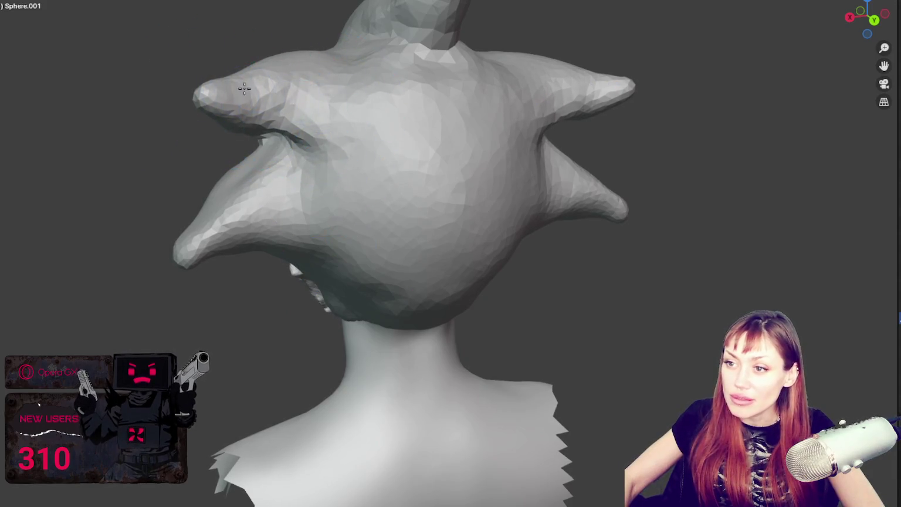
{"action": "middle_click_drag", "start_coordinate": [396, 52], "coordinate": [393, 124]}
{"action": "scroll", "coordinate": [392, 125], "scroll_direction": "up", "scroll_amount": 5}
{"action": "mouse_move", "coordinate": [422, 483]}
{"action": "middle_mouse_down"}
{"action": "mouse_move", "coordinate": [552, 442]}
{"action": "mouse_move", "coordinate": [584, 418]}
{"action": "middle_mouse_up"}
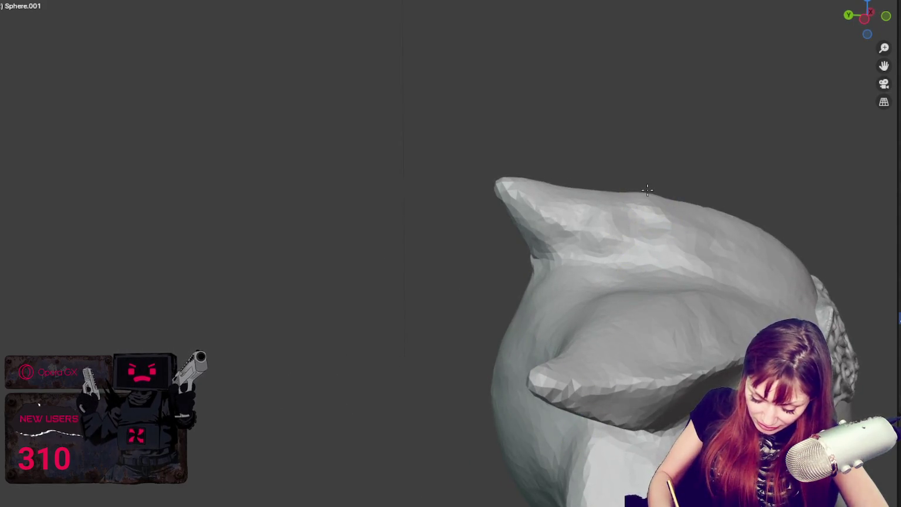
- Sculpt along a hair spike toward its tip, thickening and smoothing the tip
{"action": "mouse_move", "coordinate": [626, 205]}
{"action": "left_mouse_down"}
{"action": "mouse_move", "coordinate": [498, 173]}
{"action": "mouse_move", "coordinate": [688, 210]}
{"action": "left_mouse_up"}
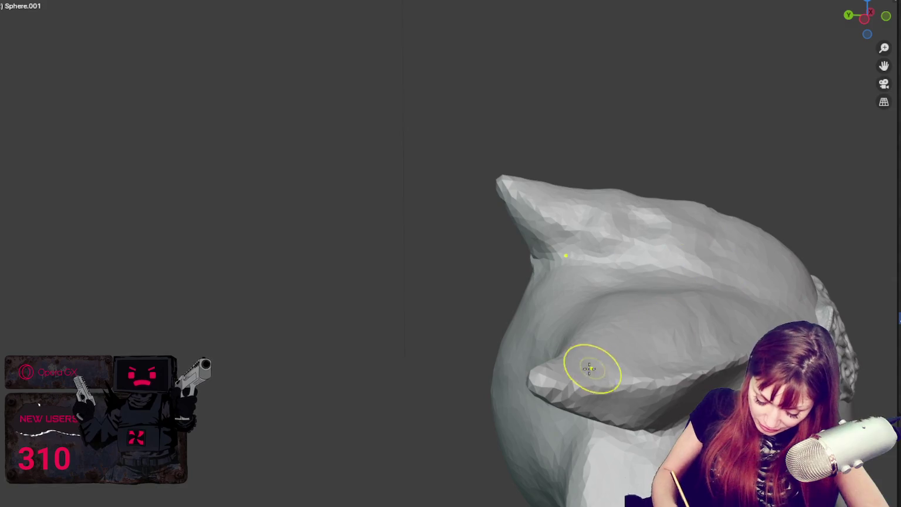
{"action": "mouse_move", "coordinate": [549, 386]}
{"action": "middle_mouse_down"}
{"action": "mouse_move", "coordinate": [711, 379]}
{"action": "mouse_move", "coordinate": [597, 412]}
{"action": "mouse_move", "coordinate": [488, 430]}
{"action": "middle_mouse_up"}
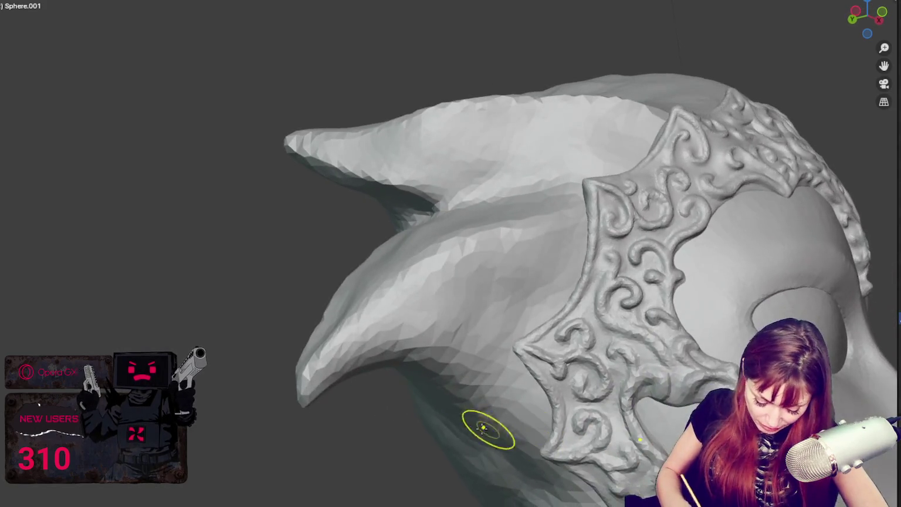
{"action": "mouse_move", "coordinate": [301, 451]}
{"action": "middle_mouse_down"}
{"action": "mouse_move", "coordinate": [302, 433]}
{"action": "mouse_move", "coordinate": [214, 409]}
{"action": "mouse_move", "coordinate": [201, 396]}
{"action": "middle_mouse_up"}
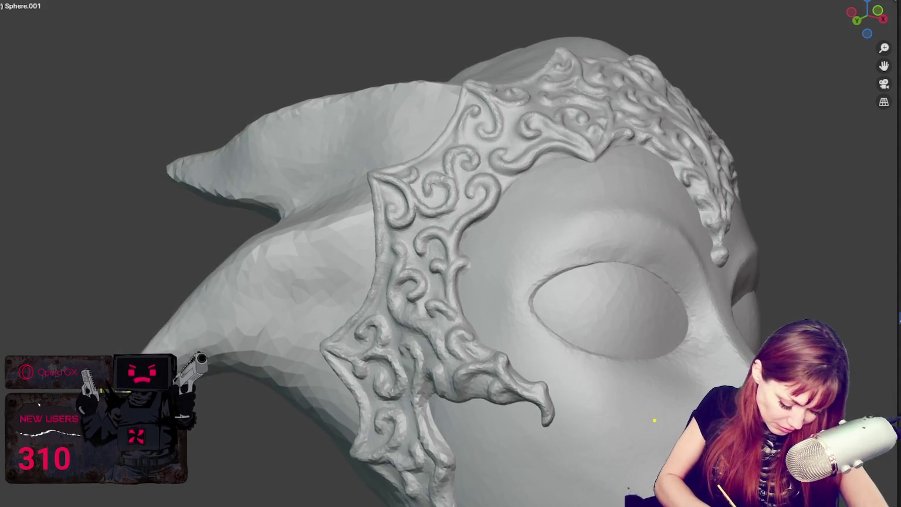
{"action": "middle_click_drag", "start_coordinate": [179, 170], "coordinate": [381, 250]}
{"action": "left_click_drag", "start_coordinate": [363, 237], "coordinate": [368, 227]}
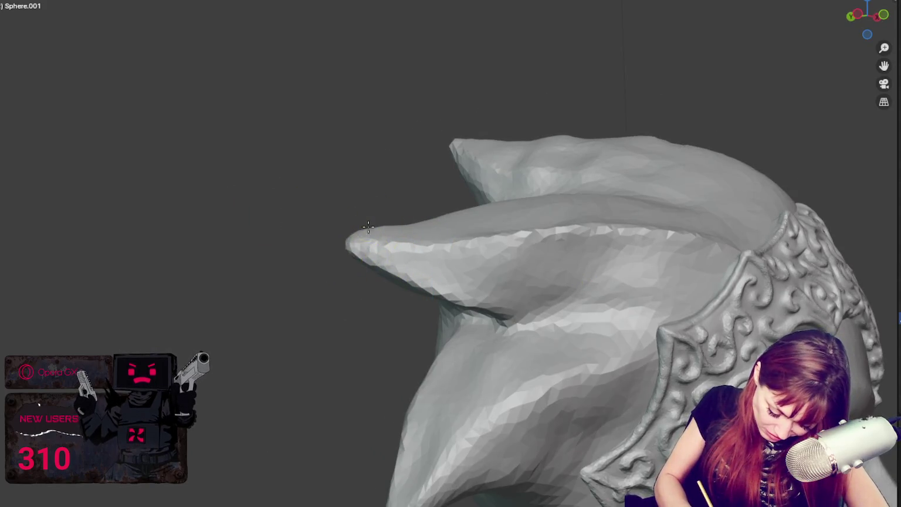
{"action": "middle_click_drag", "start_coordinate": [343, 238], "coordinate": [376, 207]}
{"action": "left_click_drag", "start_coordinate": [383, 146], "coordinate": [412, 152]}
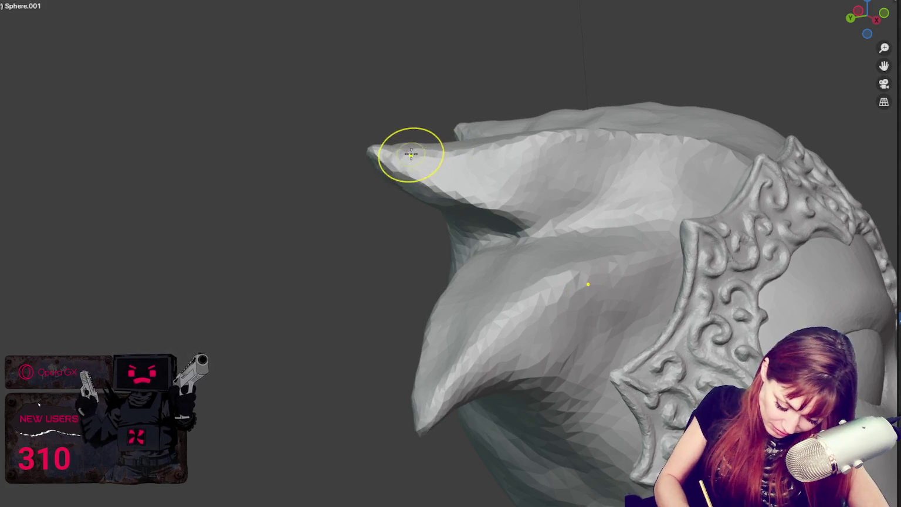
- Work around the back and top spikes and carve a faint groove into the side hair
{"action": "mouse_move", "coordinate": [422, 206]}
{"action": "middle_mouse_down"}
{"action": "mouse_move", "coordinate": [457, 188]}
{"action": "mouse_move", "coordinate": [446, 171]}
{"action": "middle_mouse_up"}
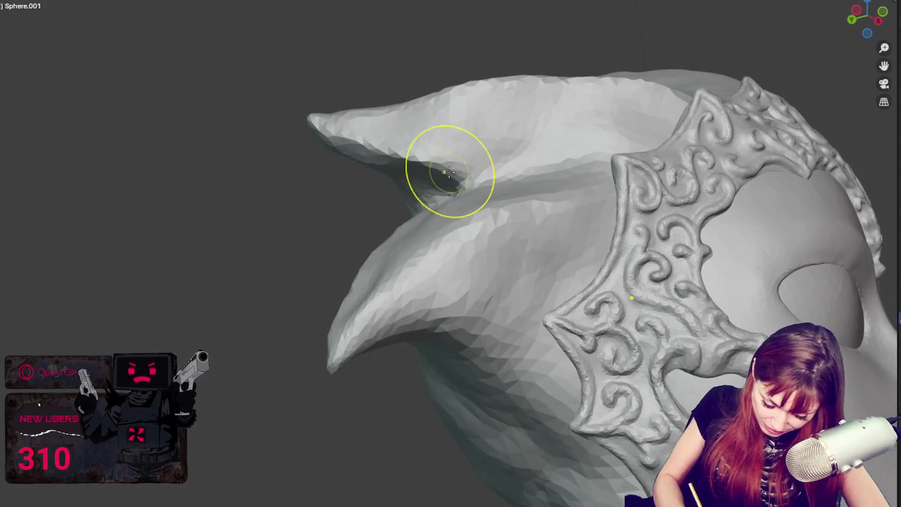
{"action": "mouse_move", "coordinate": [342, 165]}
{"action": "middle_mouse_down"}
{"action": "mouse_move", "coordinate": [662, 214]}
{"action": "mouse_move", "coordinate": [883, 131]}
{"action": "middle_mouse_up"}
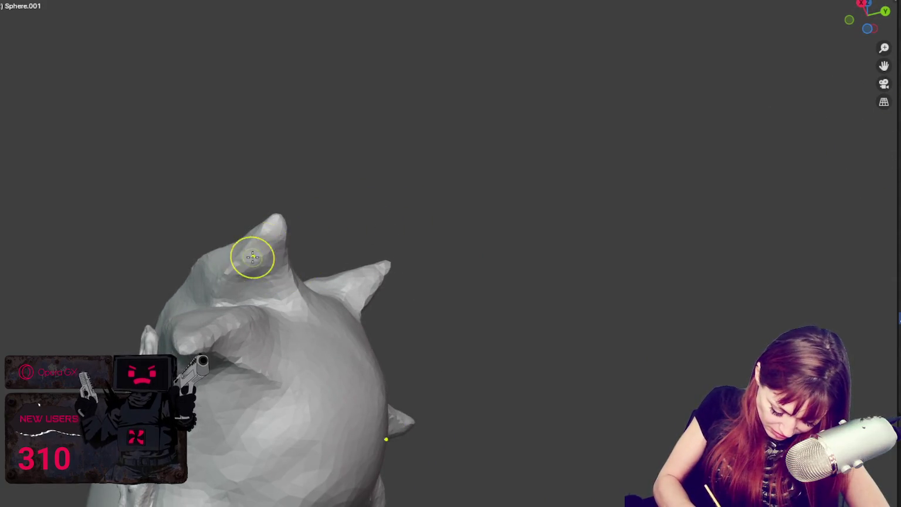
{"action": "middle_click_drag", "start_coordinate": [277, 262], "coordinate": [273, 268]}
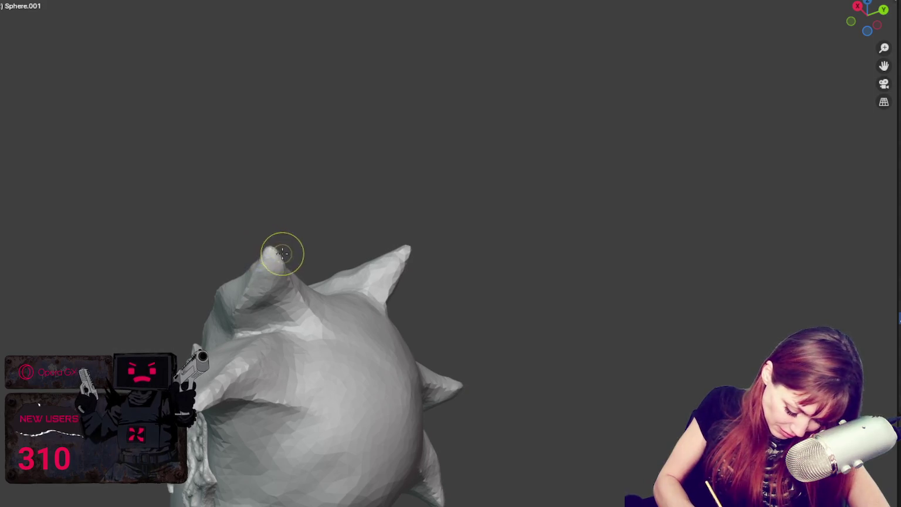
{"action": "mouse_move", "coordinate": [217, 399]}
{"action": "middle_mouse_down"}
{"action": "mouse_move", "coordinate": [239, 404]}
{"action": "mouse_move", "coordinate": [446, 342]}
{"action": "mouse_move", "coordinate": [464, 376]}
{"action": "mouse_move", "coordinate": [459, 410]}
{"action": "mouse_move", "coordinate": [399, 395]}
{"action": "middle_mouse_up"}
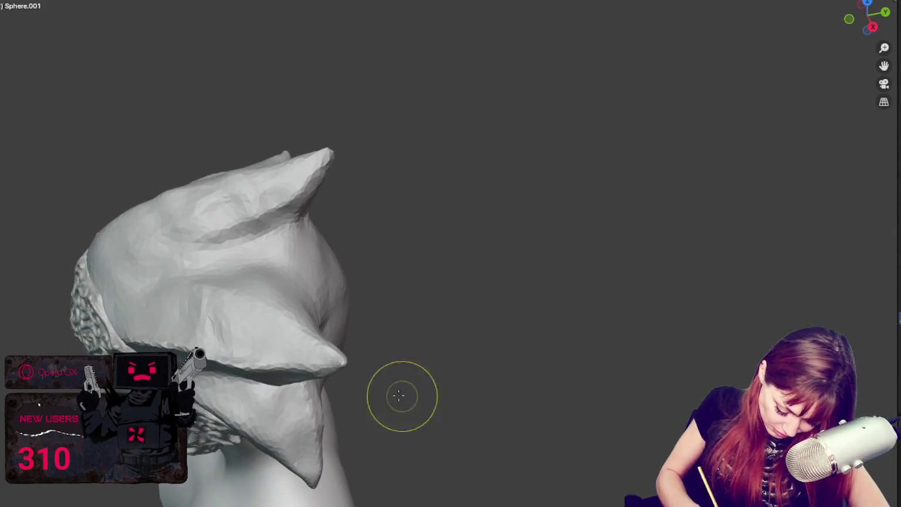
{"action": "mouse_move", "coordinate": [376, 354]}
{"action": "middle_mouse_down"}
{"action": "mouse_move", "coordinate": [326, 338]}
{"action": "mouse_move", "coordinate": [328, 348]}
{"action": "mouse_move", "coordinate": [322, 328]}
{"action": "middle_mouse_up"}
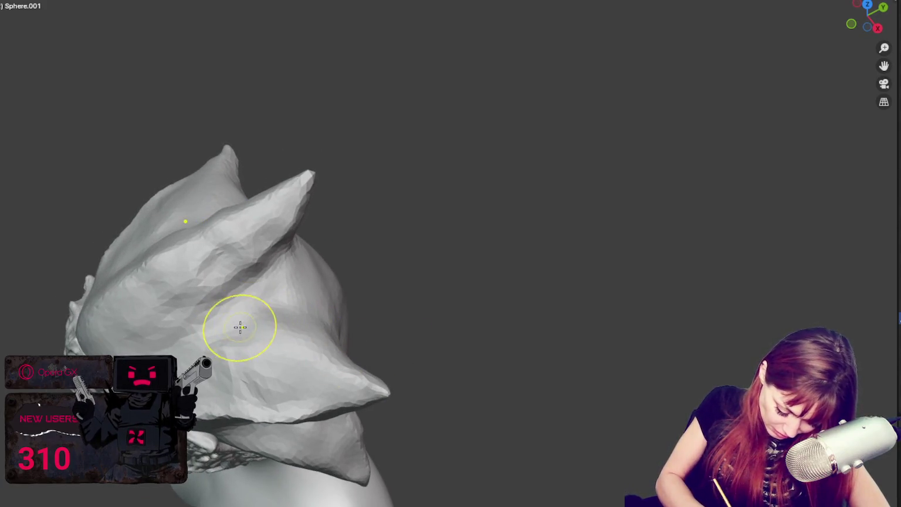
{"action": "middle_click_drag", "start_coordinate": [227, 346], "coordinate": [221, 382]}
{"action": "mouse_move", "coordinate": [242, 315]}
{"action": "left_mouse_down"}
{"action": "mouse_move", "coordinate": [222, 322]}
{"action": "mouse_move", "coordinate": [251, 312]}
{"action": "left_mouse_up"}
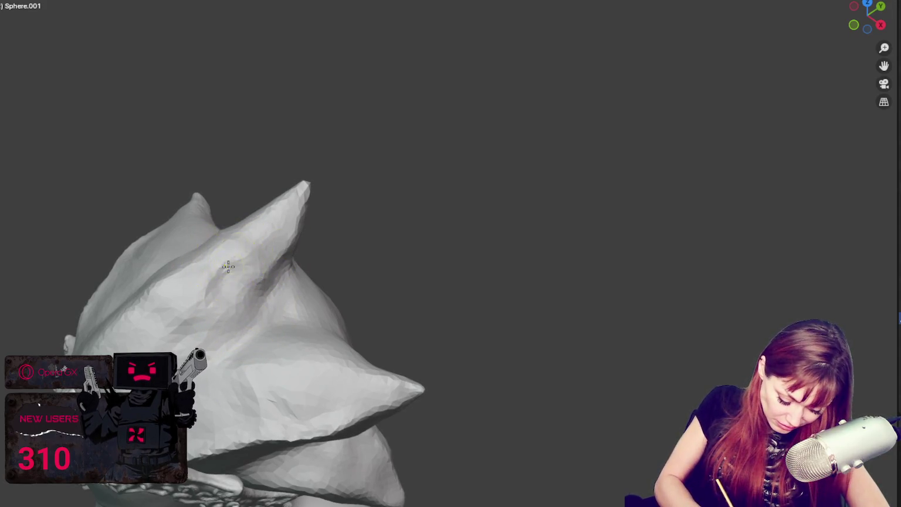
{"action": "mouse_move", "coordinate": [124, 318]}
{"action": "middle_mouse_down"}
{"action": "mouse_move", "coordinate": [211, 316]}
{"action": "mouse_move", "coordinate": [441, 237]}
{"action": "middle_mouse_up"}
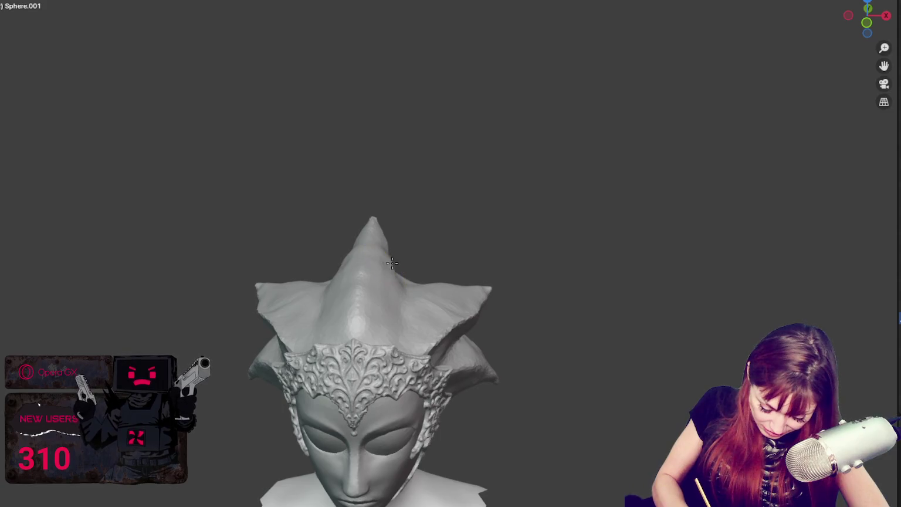
- Orbit around the head to inspect the hair spikes from the top, sides and back
{"action": "middle_click_drag", "start_coordinate": [392, 264], "coordinate": [386, 256]}
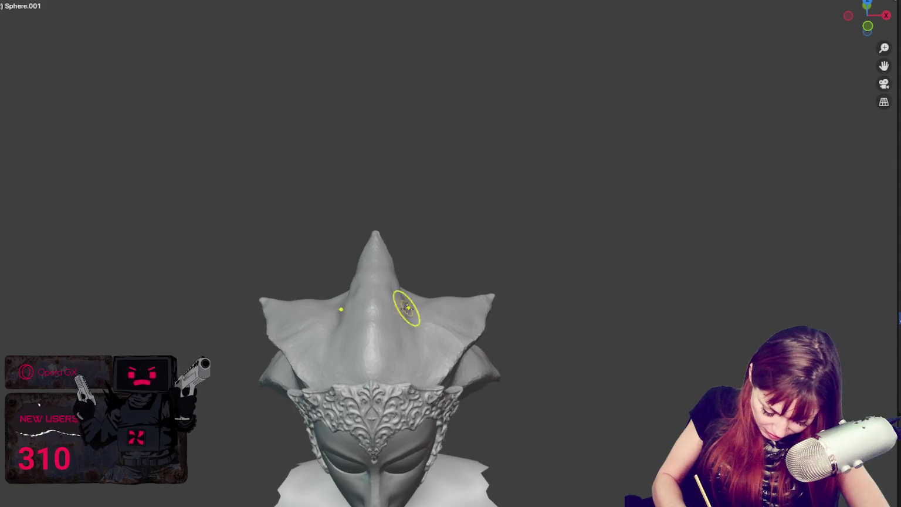
{"action": "mouse_move", "coordinate": [432, 322]}
{"action": "middle_mouse_down"}
{"action": "mouse_move", "coordinate": [465, 305]}
{"action": "mouse_move", "coordinate": [423, 274]}
{"action": "mouse_move", "coordinate": [330, 300]}
{"action": "middle_mouse_up"}
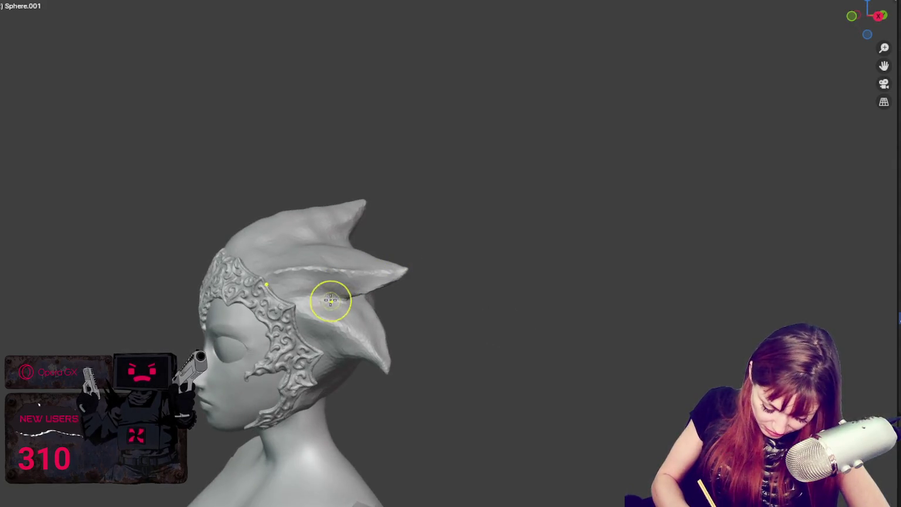
{"action": "middle_click_drag", "start_coordinate": [362, 239], "coordinate": [342, 241]}
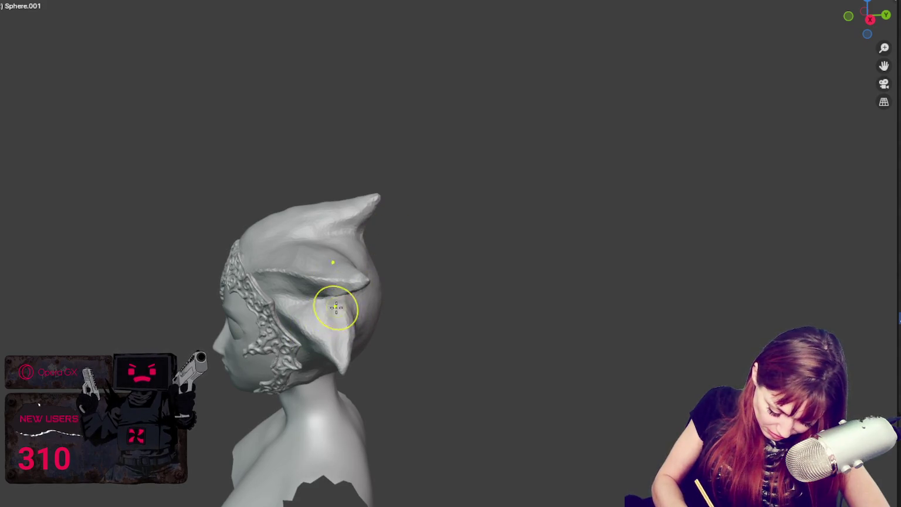
{"action": "middle_click_drag", "start_coordinate": [321, 328], "coordinate": [328, 305]}
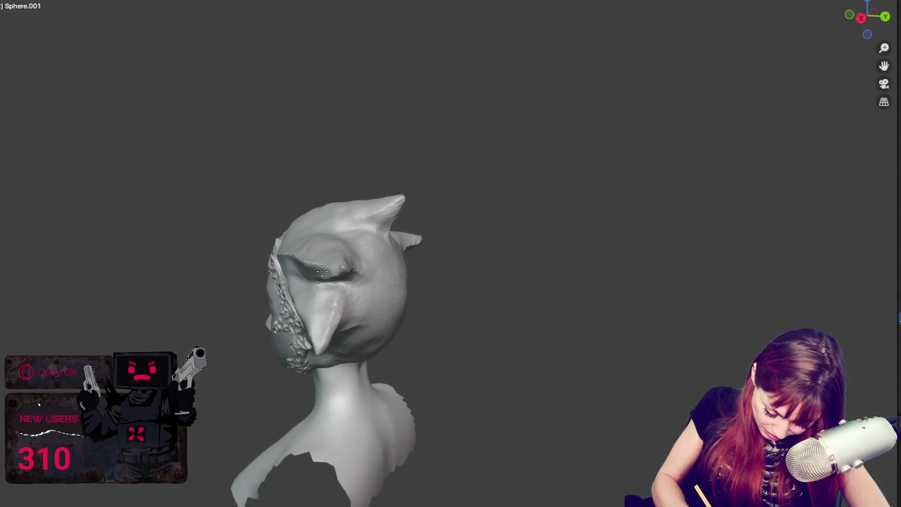
{"action": "middle_click_drag", "start_coordinate": [319, 239], "coordinate": [354, 227]}
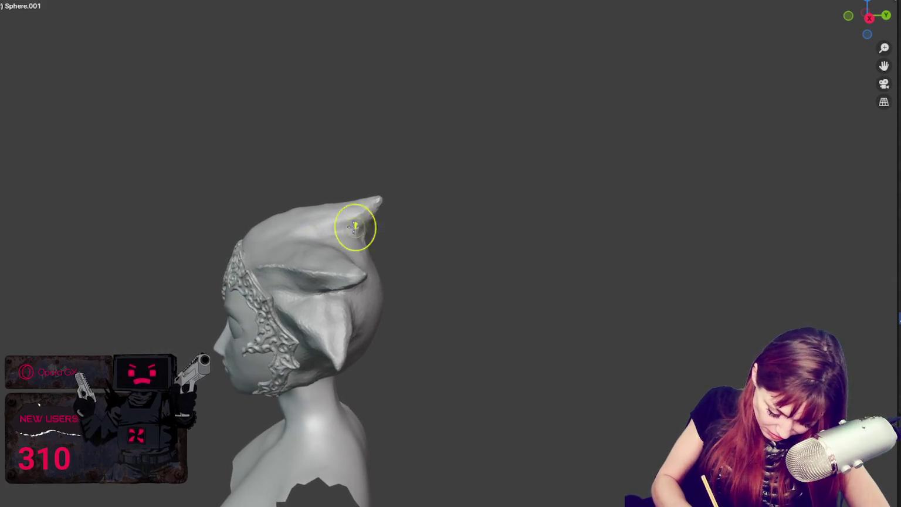
{"action": "mouse_move", "coordinate": [312, 252]}
{"action": "middle_mouse_down"}
{"action": "mouse_move", "coordinate": [340, 294]}
{"action": "mouse_move", "coordinate": [327, 327]}
{"action": "middle_mouse_up"}
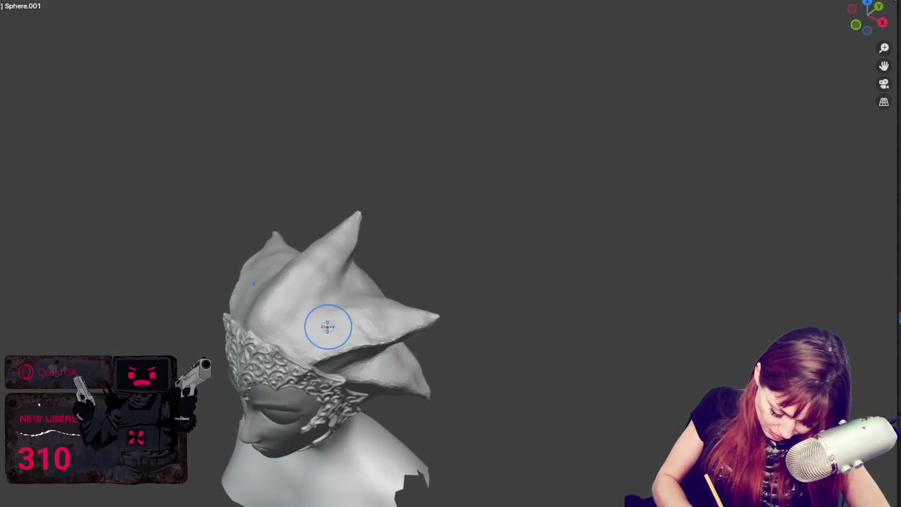
{"action": "middle_click_drag", "start_coordinate": [364, 282], "coordinate": [465, 245]}
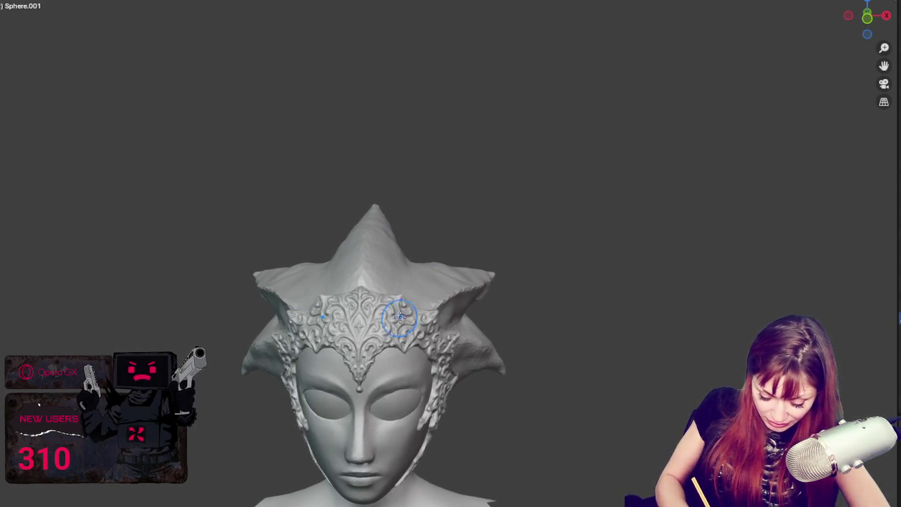
{"action": "middle_click_drag", "start_coordinate": [400, 317], "coordinate": [493, 268]}
{"action": "mouse_move", "coordinate": [342, 303]}
{"action": "middle_mouse_down"}
{"action": "mouse_move", "coordinate": [356, 343]}
{"action": "mouse_move", "coordinate": [432, 322]}
{"action": "mouse_move", "coordinate": [438, 306]}
{"action": "mouse_move", "coordinate": [419, 308]}
{"action": "mouse_move", "coordinate": [533, 284]}
{"action": "mouse_move", "coordinate": [561, 291]}
{"action": "middle_mouse_up"}
- Resize the sculpt brush with F and orbit to a three-quarter view of the head
{"action": "key", "text": "f"}
{"action": "left_click", "coordinate": [448, 304]}
{"action": "mouse_move", "coordinate": [483, 332]}
{"action": "middle_mouse_down"}
{"action": "mouse_move", "coordinate": [445, 325]}
{"action": "mouse_move", "coordinate": [545, 330]}
{"action": "middle_mouse_up"}
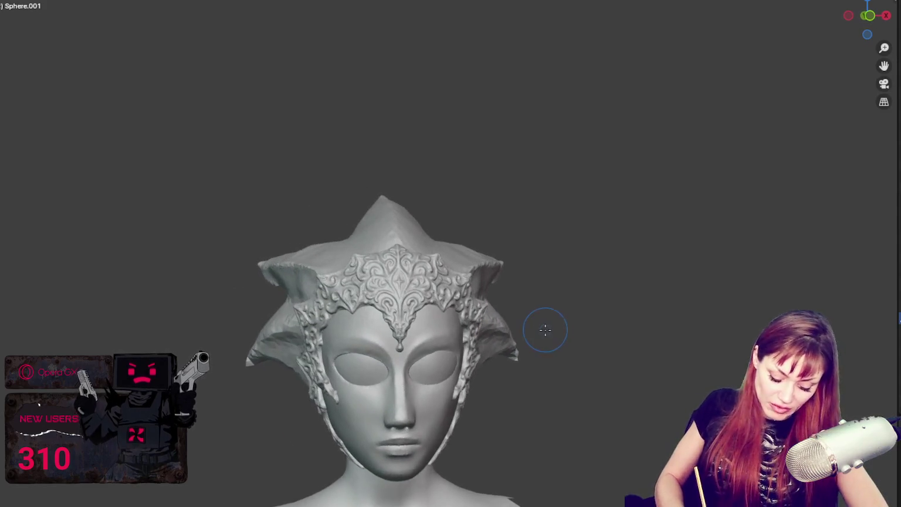
{"action": "scroll", "coordinate": [412, 151], "scroll_direction": "down", "scroll_amount": 3}
- Zoom out to the whole bust and orbit to a three-quarter left view of a hair spike
{"action": "middle_click_drag", "start_coordinate": [435, 150], "coordinate": [427, 145]}
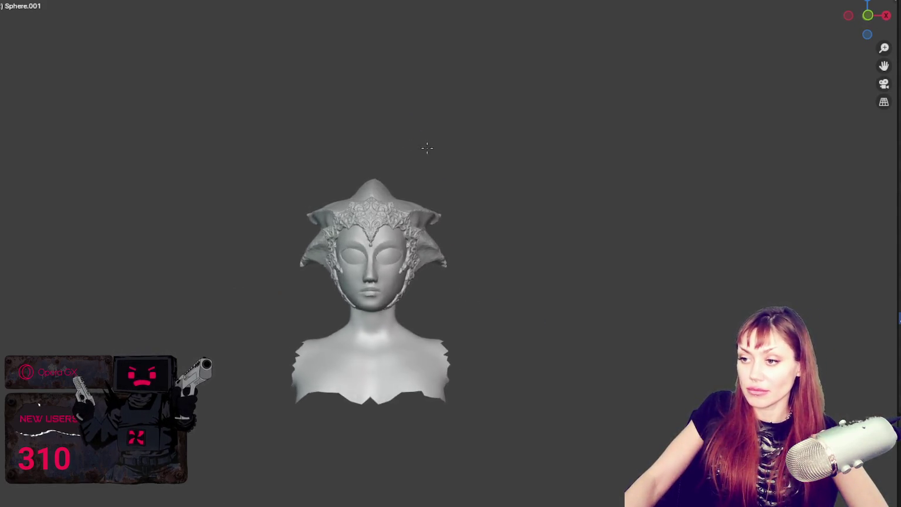
{"action": "scroll", "coordinate": [452, 152], "scroll_direction": "up", "scroll_amount": 1}
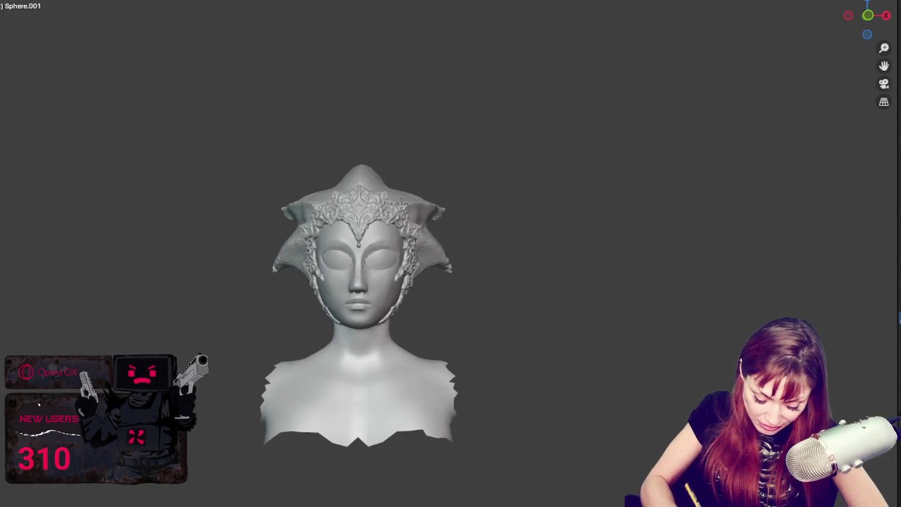
{"action": "mouse_move", "coordinate": [449, 210]}
{"action": "middle_mouse_down"}
{"action": "mouse_move", "coordinate": [459, 233]}
{"action": "mouse_move", "coordinate": [449, 232]}
{"action": "middle_mouse_up"}
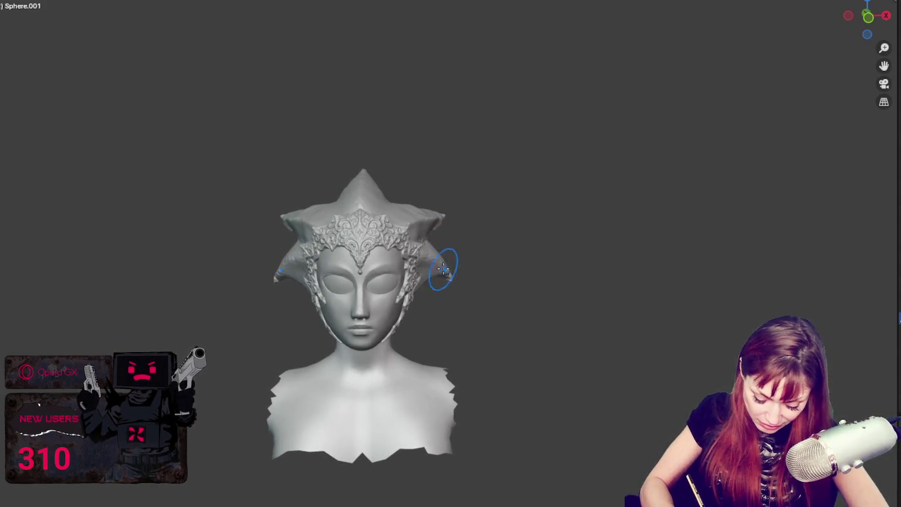
{"action": "mouse_move", "coordinate": [459, 289]}
{"action": "middle_mouse_down"}
{"action": "mouse_move", "coordinate": [414, 297]}
{"action": "mouse_move", "coordinate": [403, 270]}
{"action": "middle_mouse_up"}
{"action": "scroll", "coordinate": [414, 297], "scroll_direction": "up", "scroll_amount": 5}
{"action": "scroll", "coordinate": [404, 266], "scroll_direction": "up", "scroll_amount": 2}
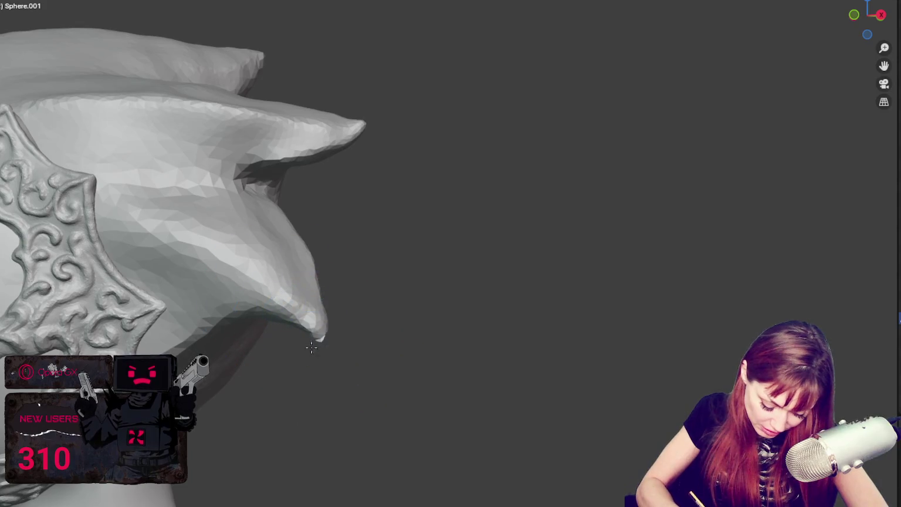
{"action": "mouse_move", "coordinate": [293, 311]}
{"action": "middle_mouse_down"}
{"action": "mouse_move", "coordinate": [294, 342]}
{"action": "mouse_move", "coordinate": [246, 328]}
{"action": "mouse_move", "coordinate": [411, 287]}
{"action": "middle_mouse_up"}
{"action": "scroll", "coordinate": [234, 354], "scroll_direction": "down", "scroll_amount": 5}
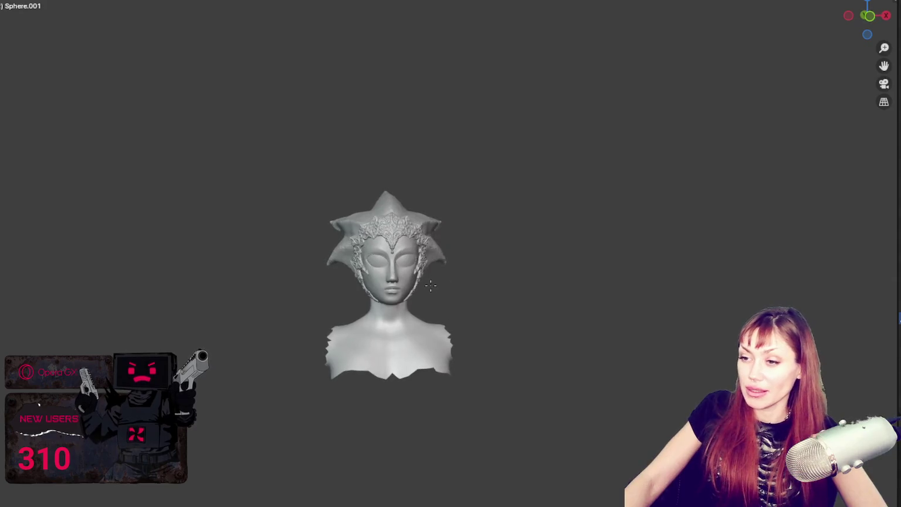
{"action": "scroll", "coordinate": [438, 282], "scroll_direction": "up", "scroll_amount": 2}
{"action": "scroll", "coordinate": [462, 270], "scroll_direction": "up", "scroll_amount": 2}
- Pan the head toward the lower right and orbit back to a frontal view
{"action": "middle_click_drag", "start_coordinate": [463, 271], "coordinate": [526, 329], "text": "shift"}
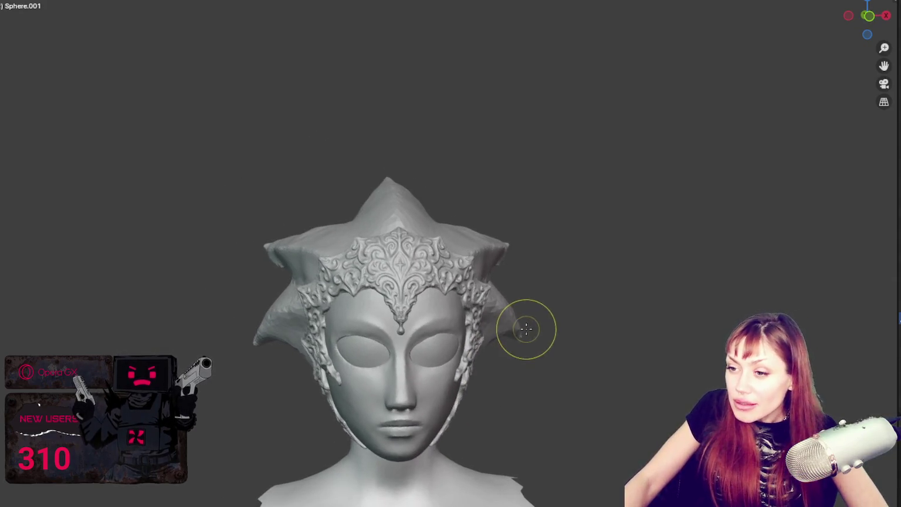
{"action": "mouse_move", "coordinate": [492, 256]}
{"action": "middle_mouse_down"}
{"action": "mouse_move", "coordinate": [485, 276]}
{"action": "mouse_move", "coordinate": [373, 284]}
{"action": "mouse_move", "coordinate": [448, 291]}
{"action": "middle_mouse_up"}
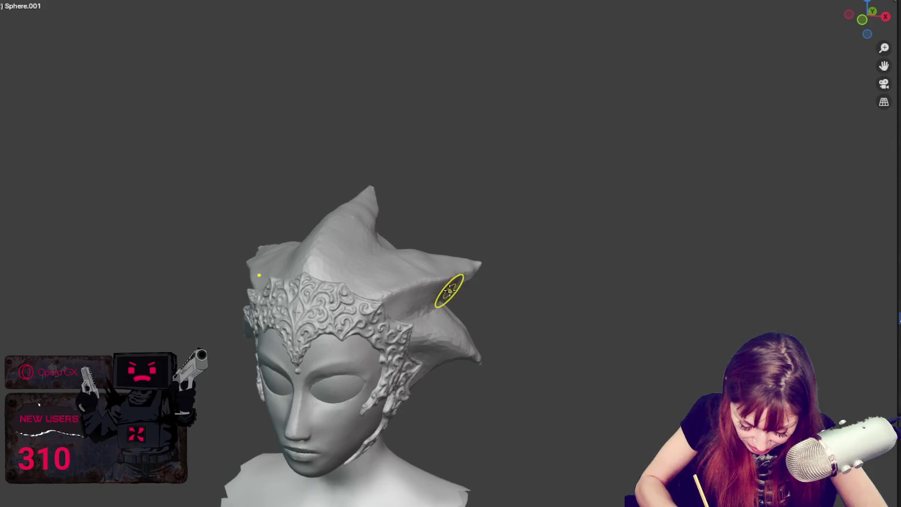
{"action": "mouse_move", "coordinate": [498, 247]}
{"action": "middle_mouse_down"}
{"action": "mouse_move", "coordinate": [489, 241]}
{"action": "mouse_move", "coordinate": [547, 249]}
{"action": "mouse_move", "coordinate": [561, 169]}
{"action": "middle_mouse_up"}
{"action": "scroll", "coordinate": [549, 234], "scroll_direction": "down", "scroll_amount": 3}
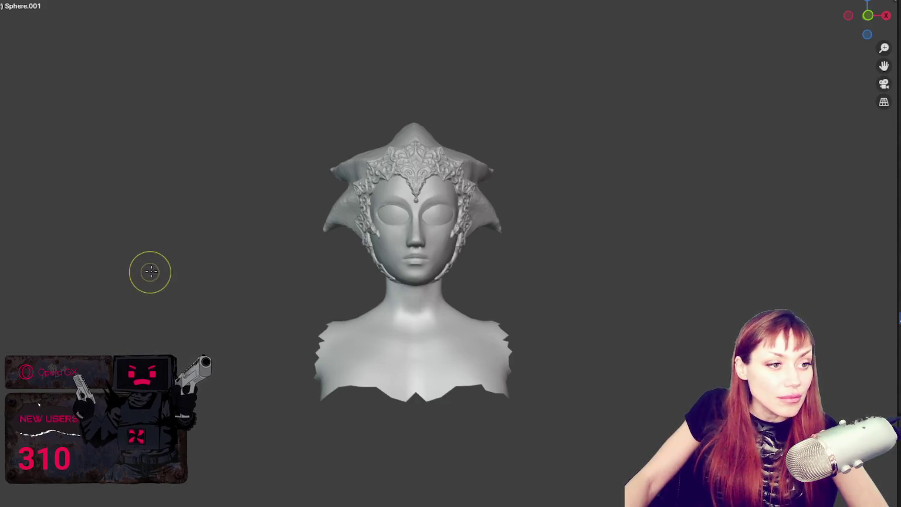
- Reshape the right crown edge mirrored on the left, then sculpt the crown at the back
{"action": "mouse_move", "coordinate": [469, 189]}
{"action": "left_mouse_down"}
{"action": "mouse_move", "coordinate": [466, 211]}
{"action": "mouse_move", "coordinate": [483, 182]}
{"action": "left_mouse_up"}
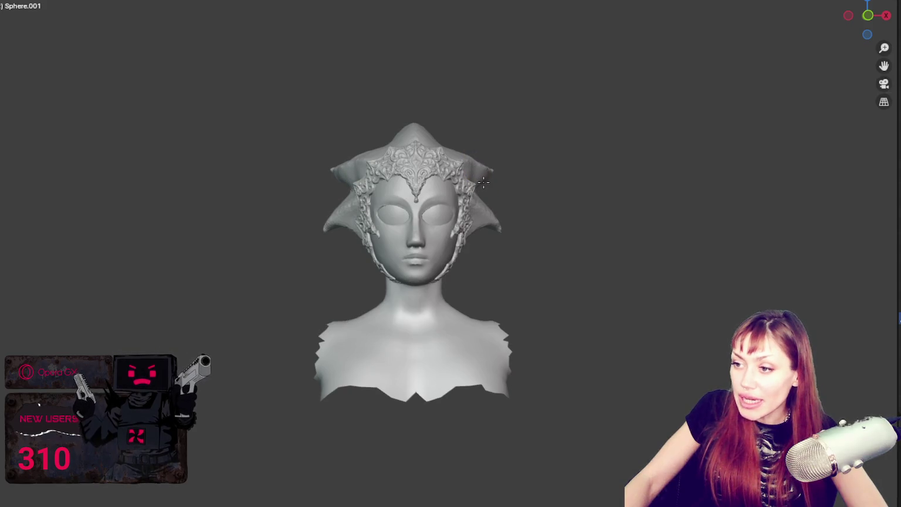
{"action": "left_click_drag", "start_coordinate": [473, 176], "coordinate": [475, 179]}
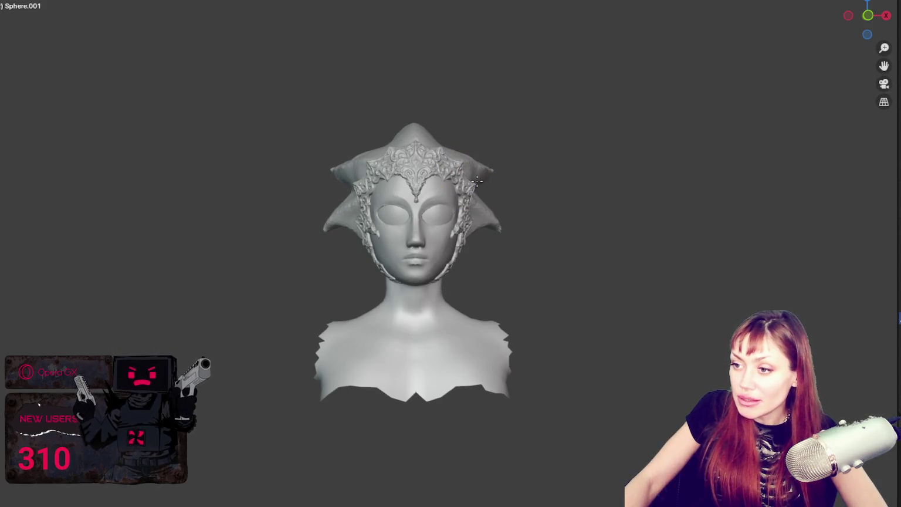
{"action": "middle_click_drag", "start_coordinate": [476, 181], "coordinate": [359, 195]}
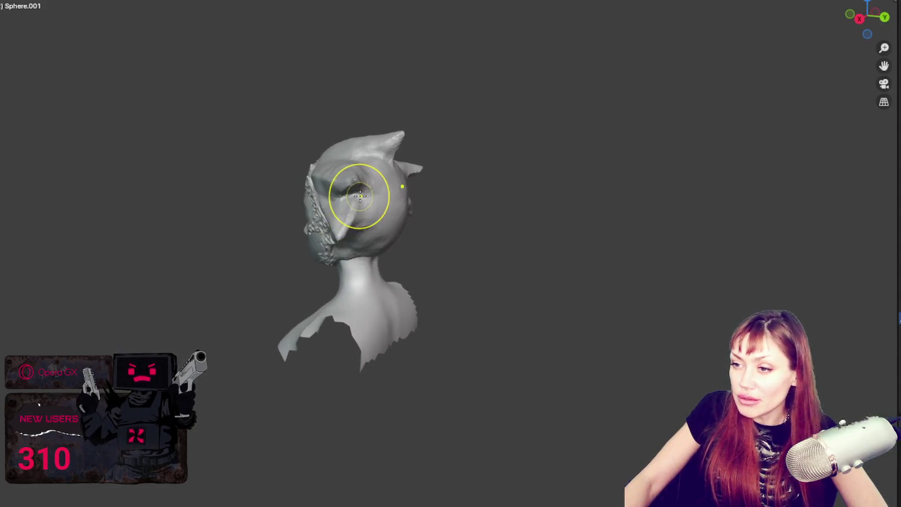
{"action": "left_click_drag", "start_coordinate": [360, 195], "coordinate": [363, 197]}
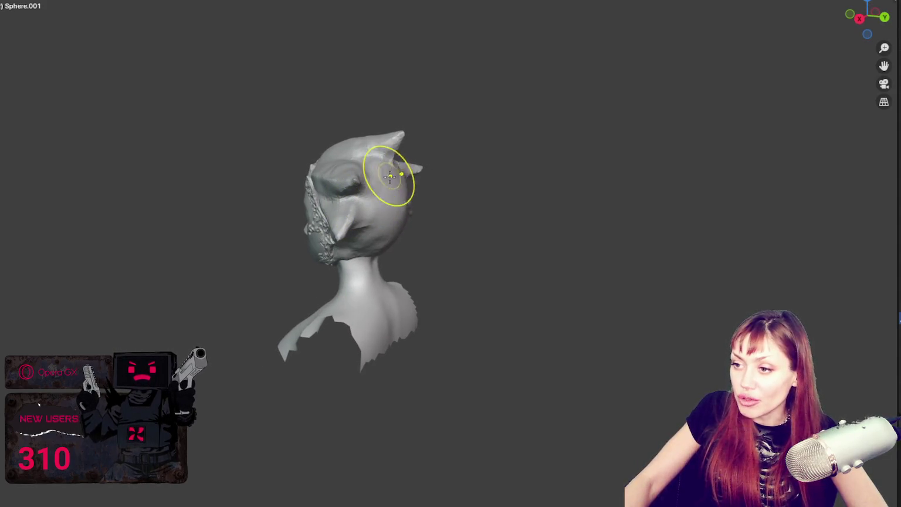
{"action": "middle_click_drag", "start_coordinate": [372, 237], "coordinate": [624, 211]}
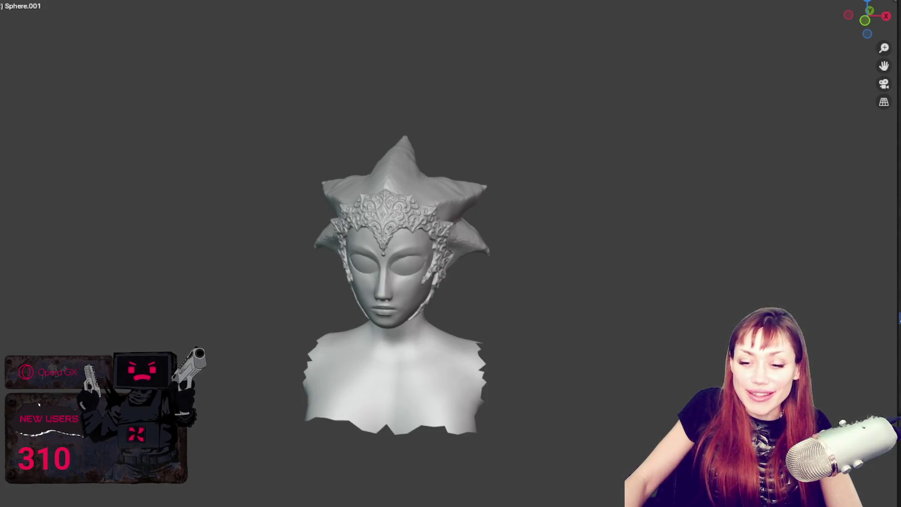
- Search Windows for 'sound' after clearing 'boar', find Soundpad, and close the search
{"action": "key", "text": "super"}
{"action": "type", "text": "boar"}
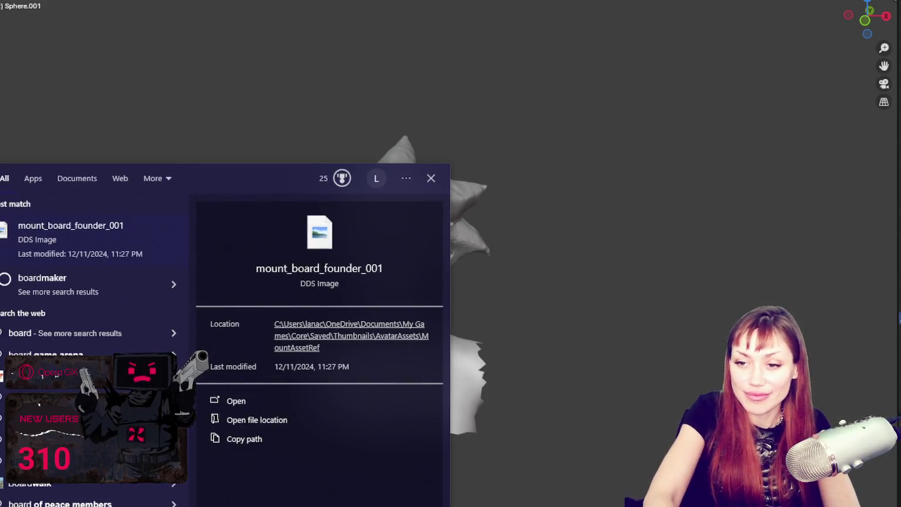
{"action": "key", "text": "BackSpace"}
{"action": "key", "text": "BackSpace"}
{"action": "key", "text": "BackSpace"}
{"action": "type", "text": "sound"}
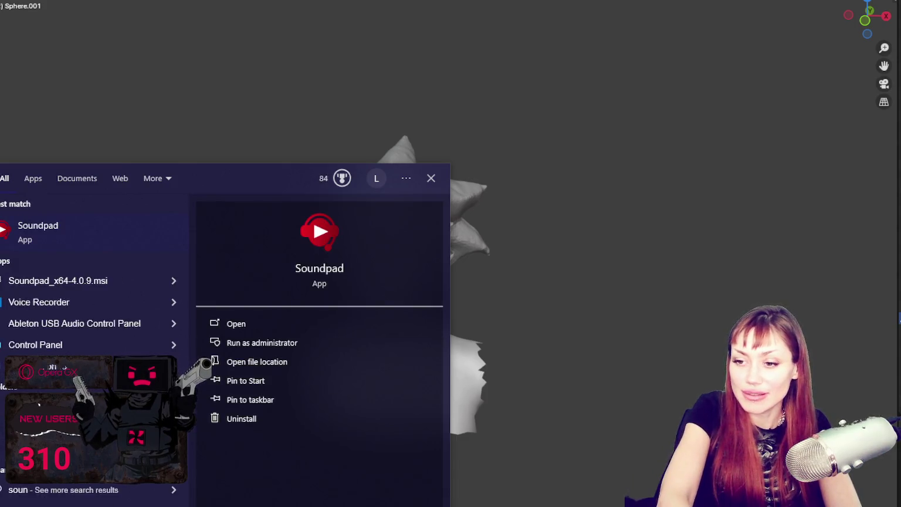
{"action": "key", "text": "Return"}
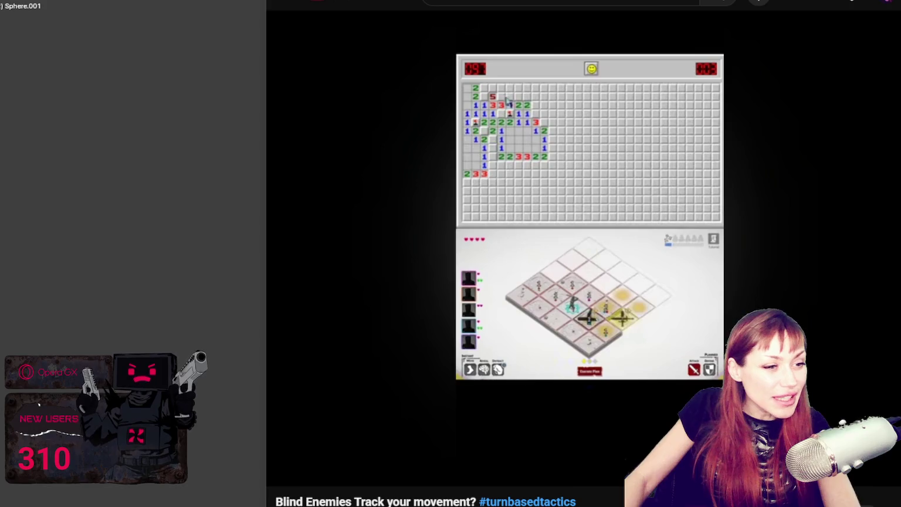
- Resume playing the 'Blind Enemies Track your movement?' tactics short
{"action": "left_click", "coordinate": [615, 275]}
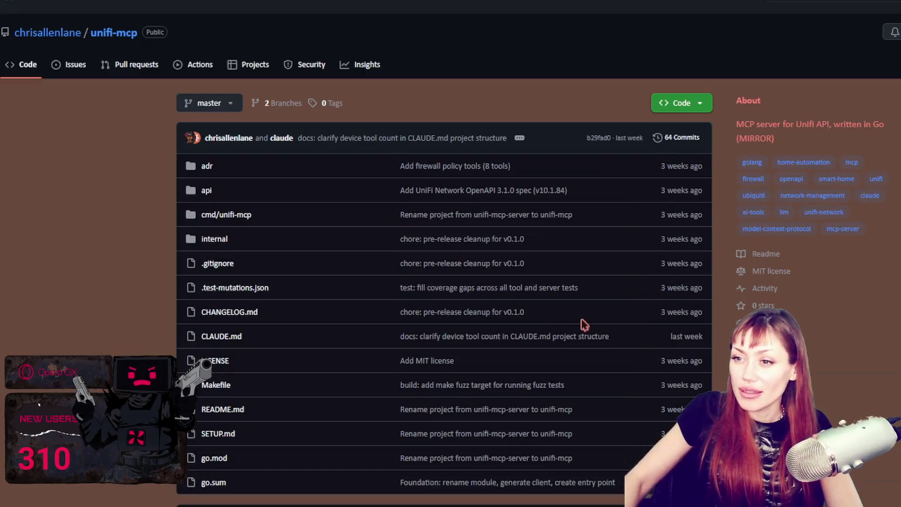
- Scroll through the unifi-mcp README from Features and Requirements to the tool tables and Usage, then back up
{"action": "scroll", "coordinate": [710, 246], "scroll_direction": "down", "scroll_amount": 2}
{"action": "scroll", "coordinate": [711, 248], "scroll_direction": "down", "scroll_amount": 2}
{"action": "scroll", "coordinate": [711, 247], "scroll_direction": "down", "scroll_amount": 3}
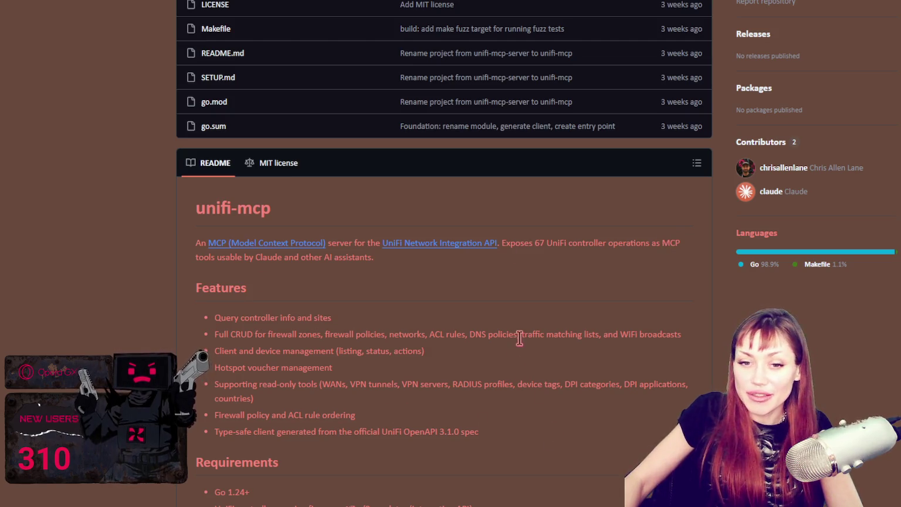
{"action": "scroll", "coordinate": [302, 201], "scroll_direction": "down", "scroll_amount": 1}
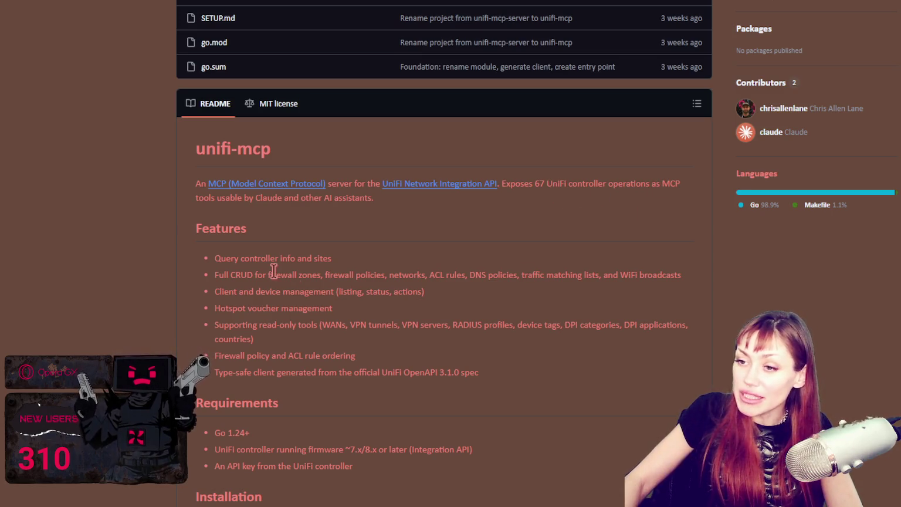
{"action": "mouse_move", "coordinate": [221, 228]}
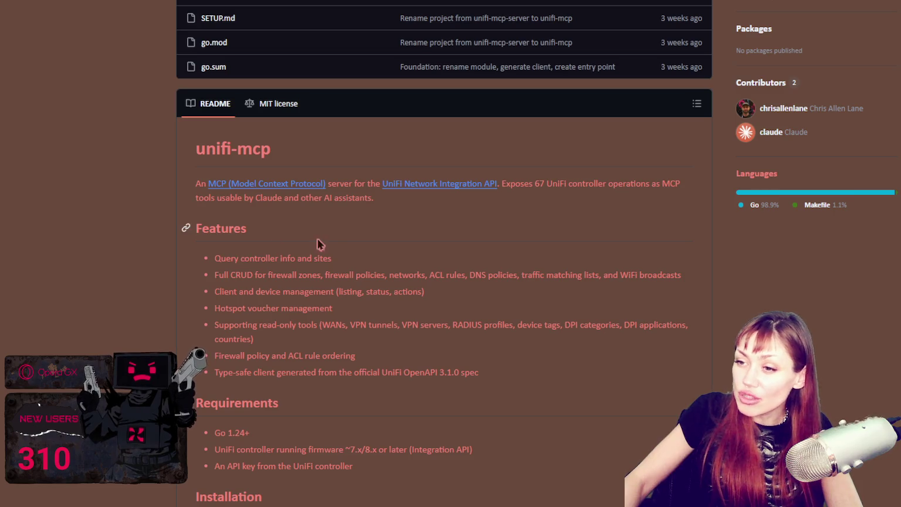
{"action": "scroll", "coordinate": [251, 175], "scroll_direction": "down", "scroll_amount": 1}
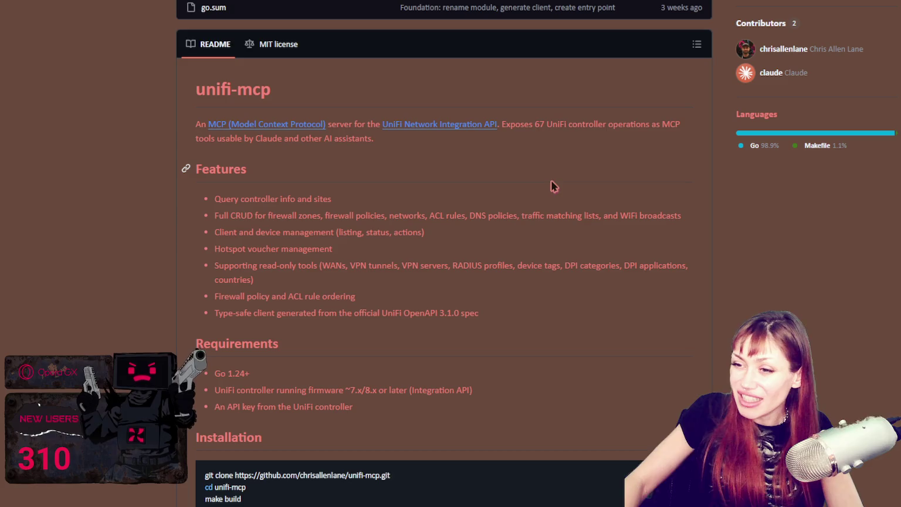
{"action": "scroll", "coordinate": [543, 175], "scroll_direction": "down", "scroll_amount": 1}
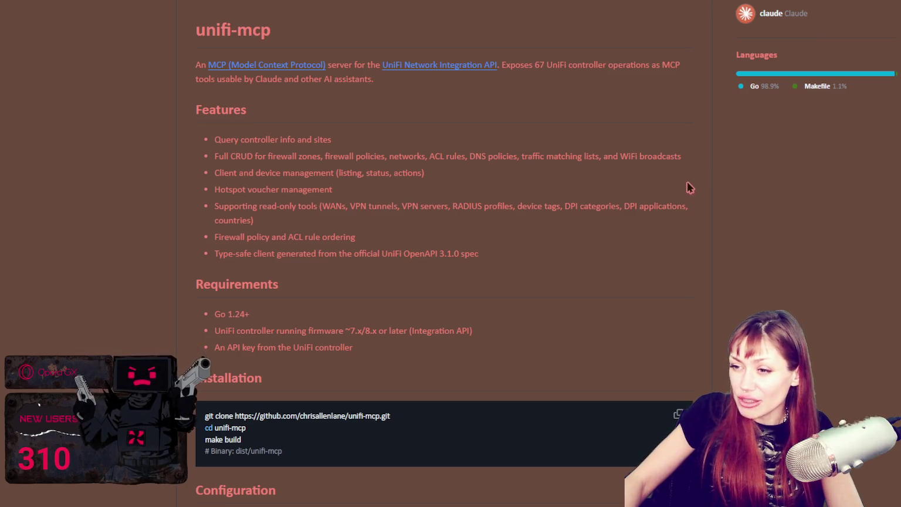
{"action": "scroll", "coordinate": [690, 187], "scroll_direction": "down", "scroll_amount": 1}
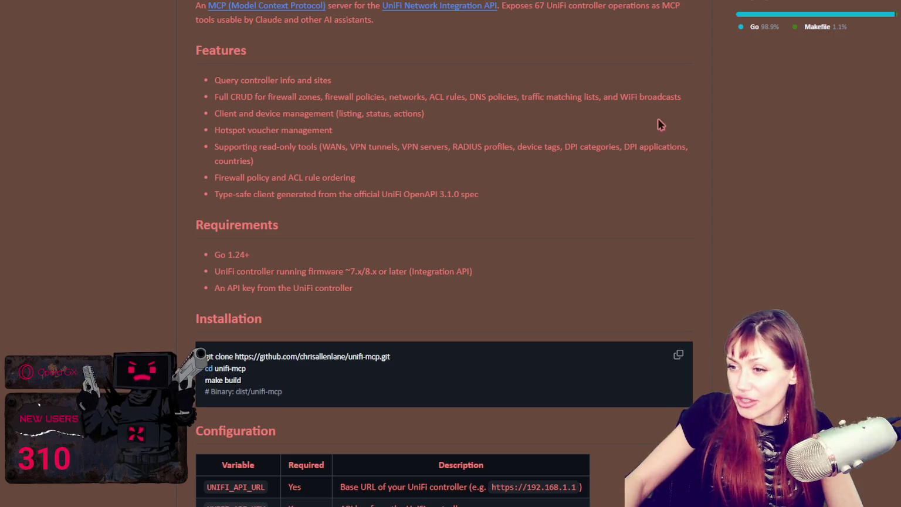
{"action": "scroll", "coordinate": [545, 107], "scroll_direction": "down", "scroll_amount": 1}
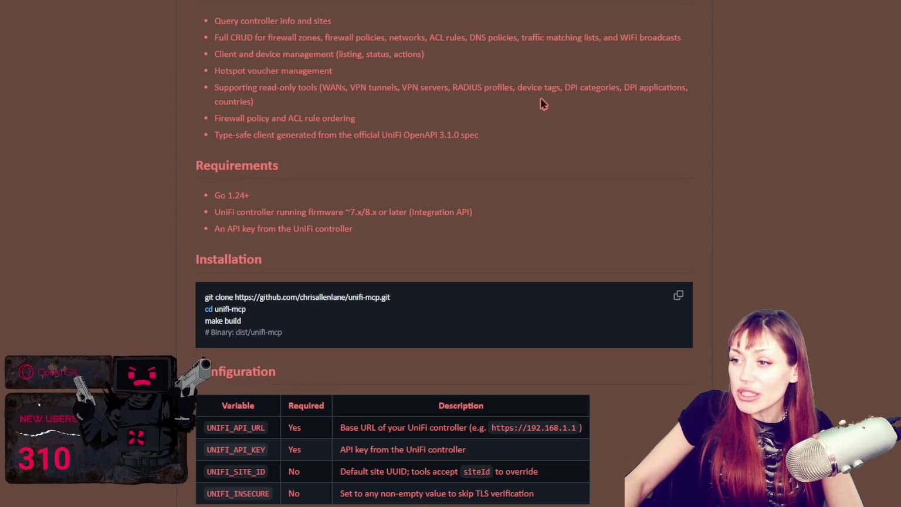
{"action": "scroll", "coordinate": [543, 104], "scroll_direction": "down", "scroll_amount": 2}
{"action": "scroll", "coordinate": [541, 101], "scroll_direction": "down", "scroll_amount": 2}
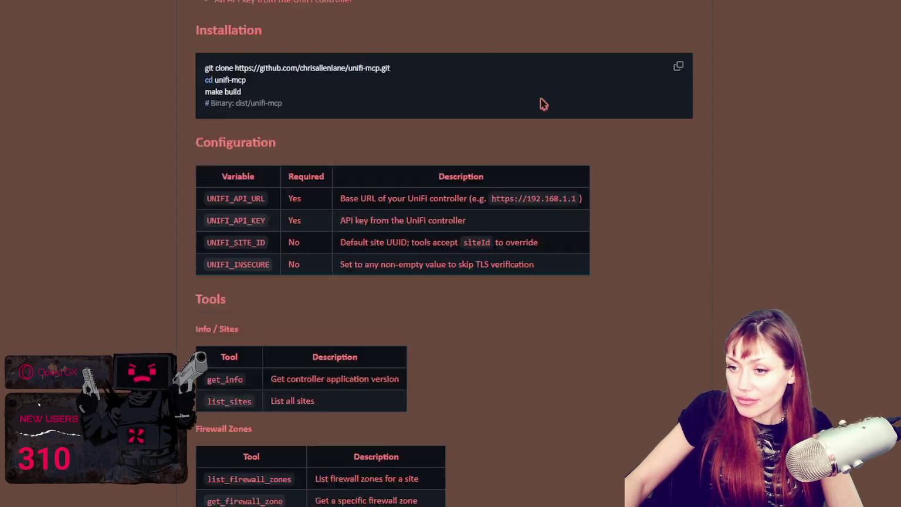
{"action": "scroll", "coordinate": [541, 103], "scroll_direction": "down", "scroll_amount": 6}
{"action": "scroll", "coordinate": [558, 101], "scroll_direction": "down", "scroll_amount": 6}
{"action": "scroll", "coordinate": [593, 120], "scroll_direction": "down", "scroll_amount": 10}
{"action": "scroll", "coordinate": [583, 128], "scroll_direction": "down", "scroll_amount": 15}
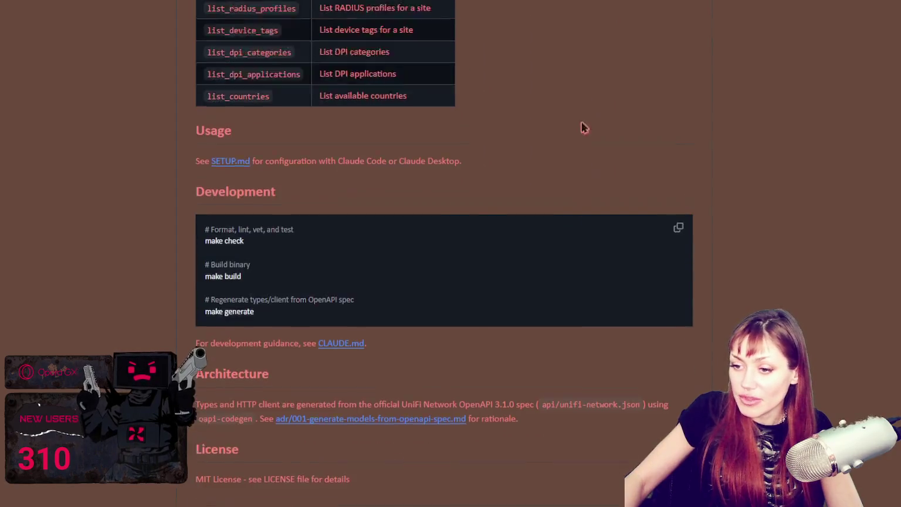
{"action": "scroll", "coordinate": [660, 219], "scroll_direction": "up", "scroll_amount": 15}
{"action": "scroll", "coordinate": [655, 222], "scroll_direction": "up", "scroll_amount": 12}
{"action": "scroll", "coordinate": [656, 222], "scroll_direction": "up", "scroll_amount": 10}
{"action": "scroll", "coordinate": [657, 213], "scroll_direction": "up", "scroll_amount": 5}
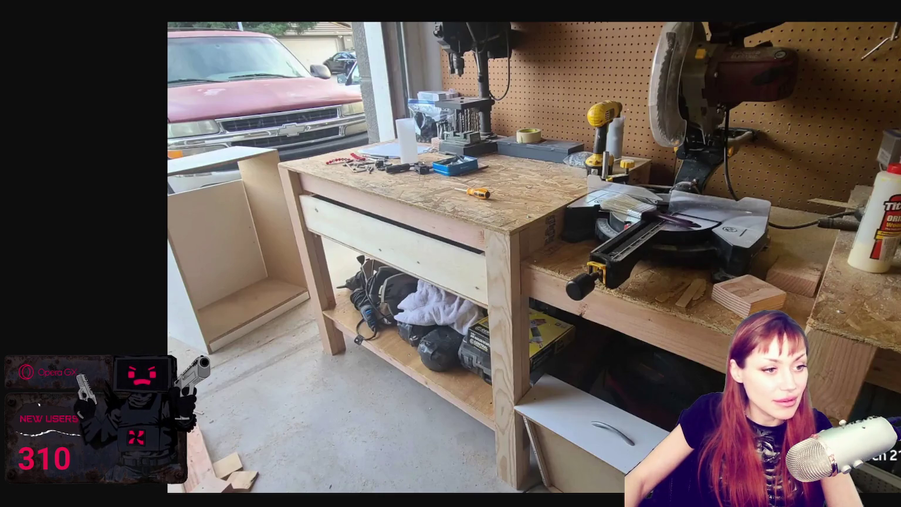
- View the open-drawer workbench photo and one more, then exit the full-screen viewer
{"action": "key", "text": "Right"}
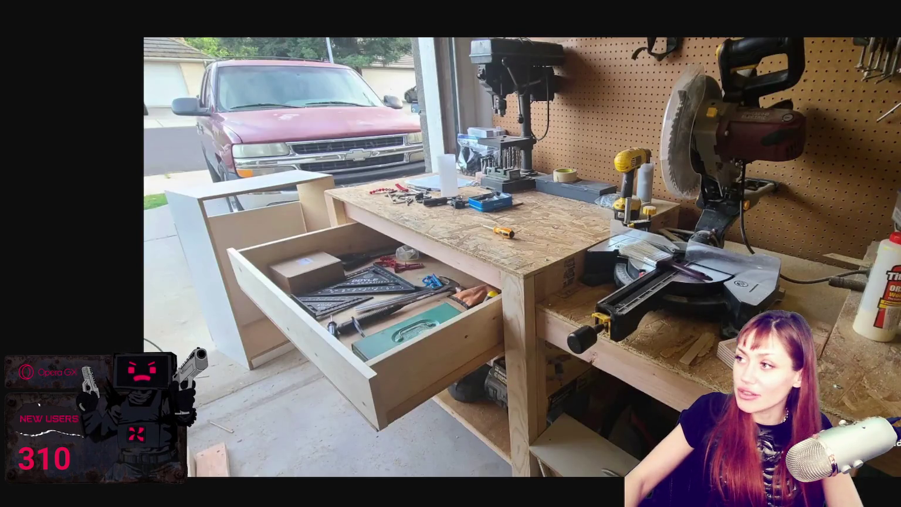
{"action": "key", "text": "Right"}
{"action": "key", "text": "Right"}
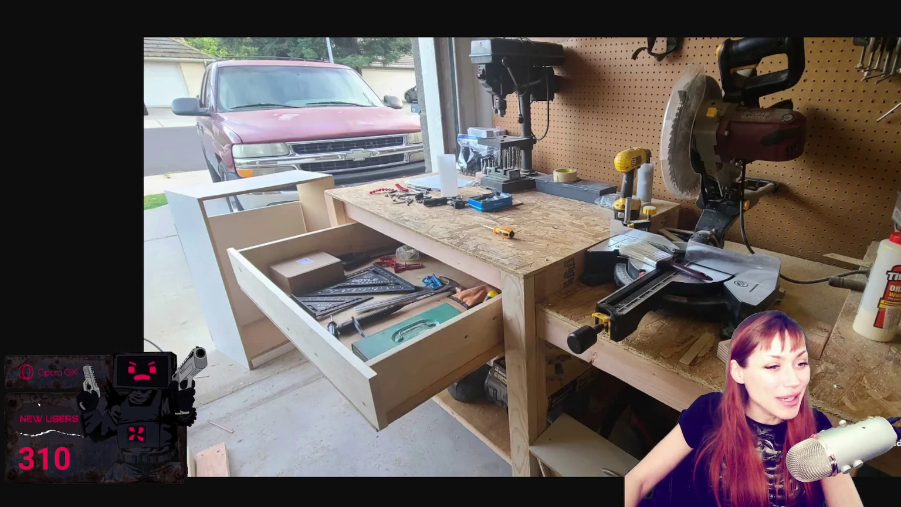
{"action": "key", "text": "Escape"}
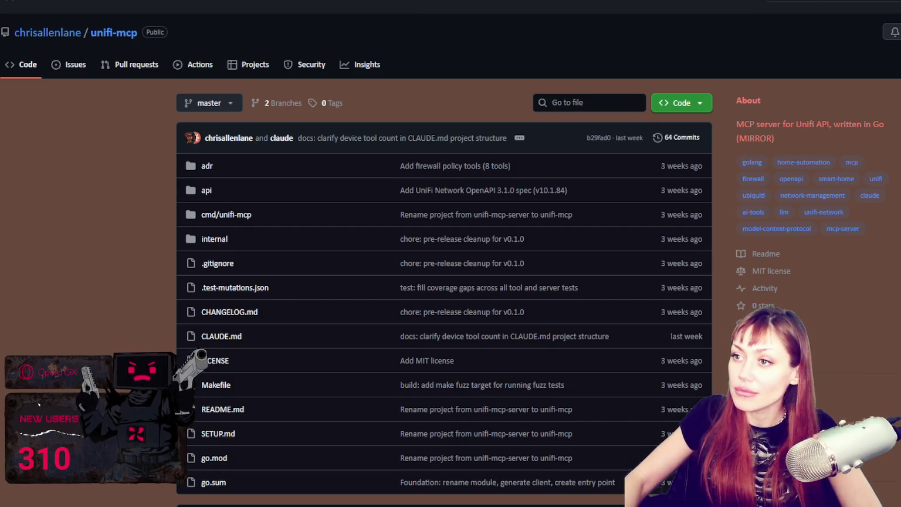
- Go to the copied YouTube link for the WARTRAIN MeshGen Test v0.1.2 video
{"action": "key", "text": "ctrl+l"}
{"action": "type", "text": "https://www.youtube.com/watch?v=G0UQ1Lorn98"}
{"action": "key", "text": "Return"}
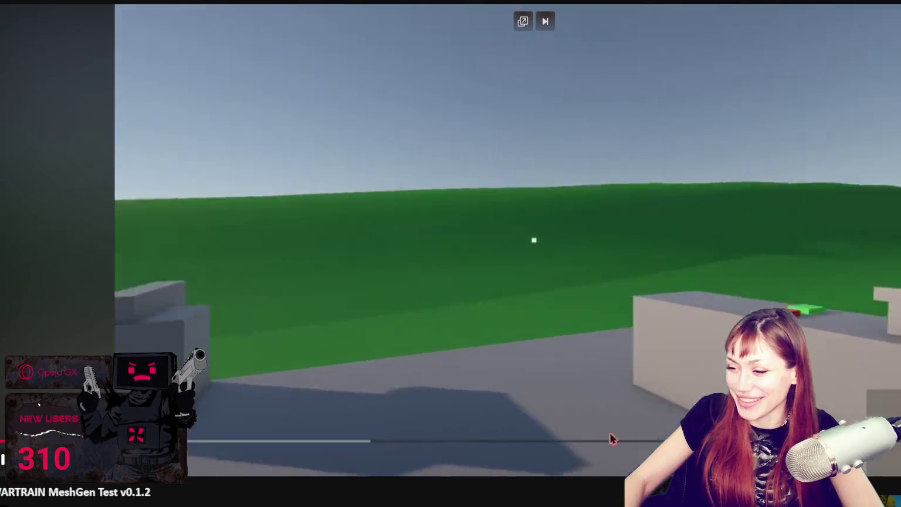
- Rewind the WARTRAIN train-track footage to 2:18 and watch it replay
{"action": "mouse_move", "coordinate": [614, 440]}
{"action": "left_mouse_down"}
{"action": "mouse_move", "coordinate": [327, 447]}
{"action": "mouse_move", "coordinate": [897, 447]}
{"action": "left_mouse_up"}
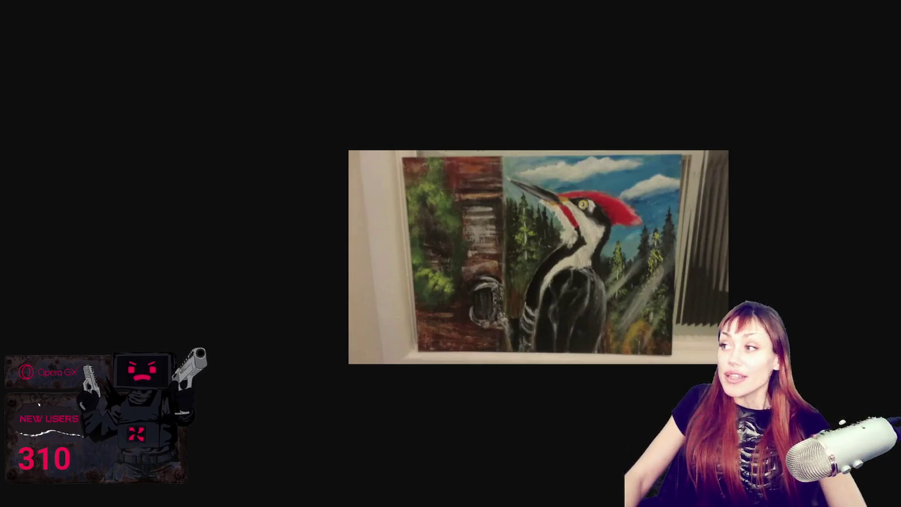
{"action": "scroll", "coordinate": [499, 402], "scroll_direction": "up", "scroll_amount": 4}
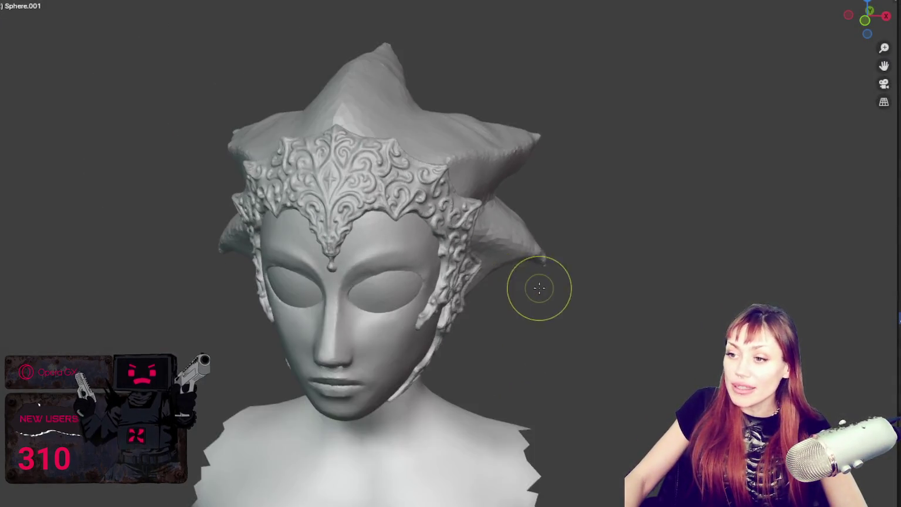
- Orbit to a three-quarter side view of the bust's filigree mask and hair spikes
{"action": "mouse_move", "coordinate": [647, 223]}
{"action": "middle_mouse_down"}
{"action": "mouse_move", "coordinate": [667, 198]}
{"action": "mouse_move", "coordinate": [598, 210]}
{"action": "middle_mouse_up"}
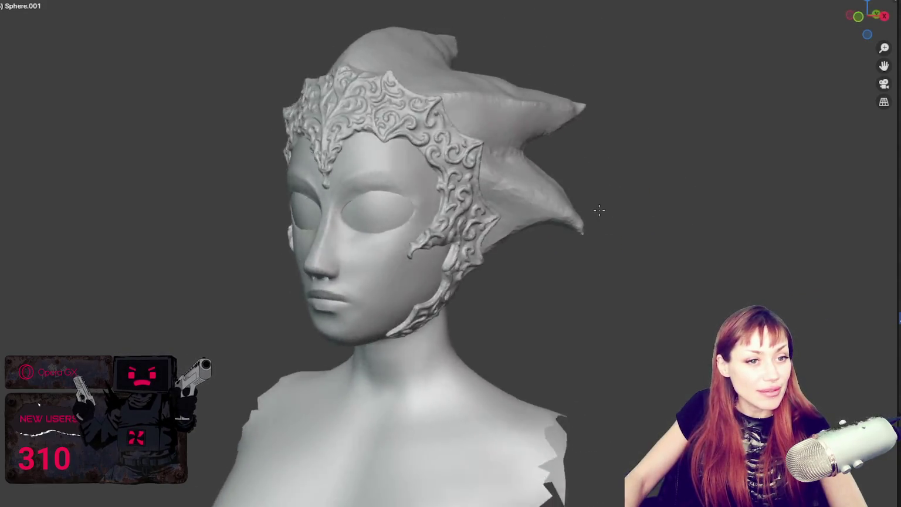